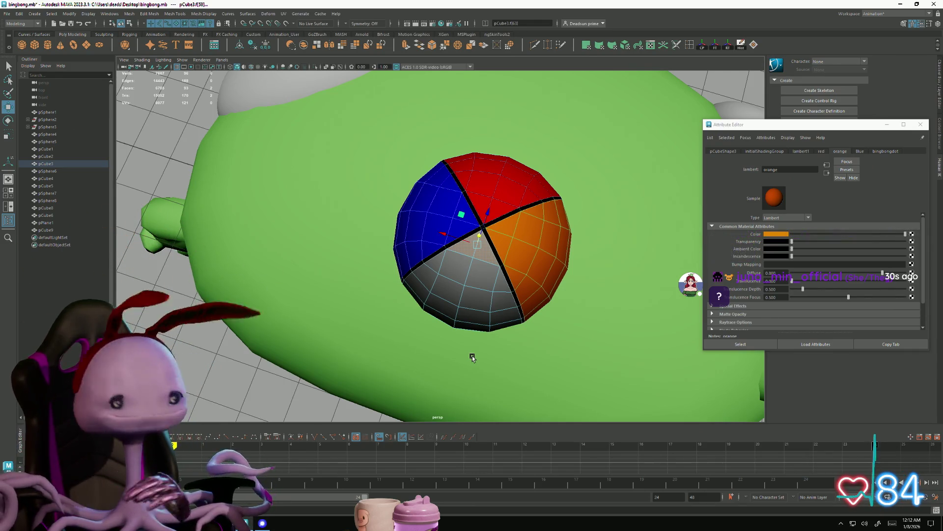
Step: Select all the remaining grey faces on the underside and bottom of the cap pCube3
alt+drag(480, 294, 512, 217)
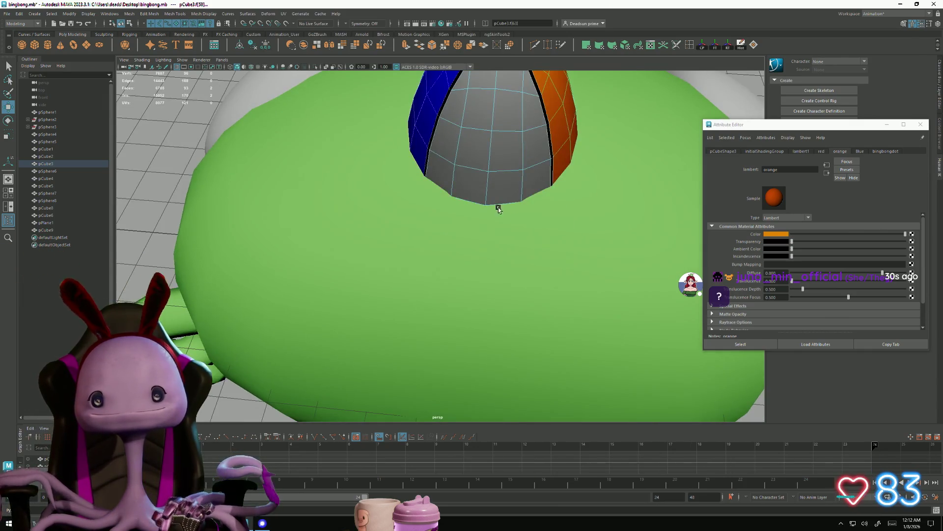
shift+click(462, 182)
shift+click(505, 190)
shift+click(537, 183)
shift+click(536, 148)
shift+click(507, 148)
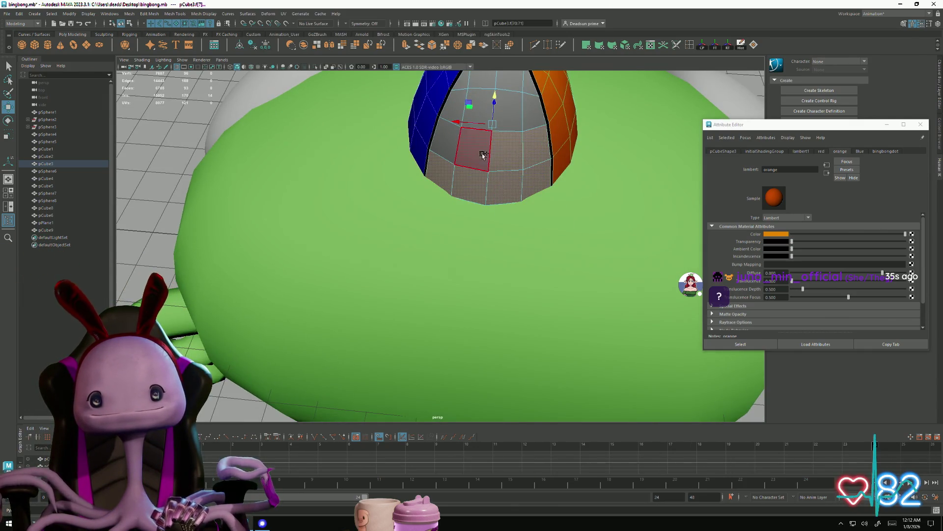
shift+click(472, 150)
shift+click(442, 145)
shift+click(449, 117)
key(f)
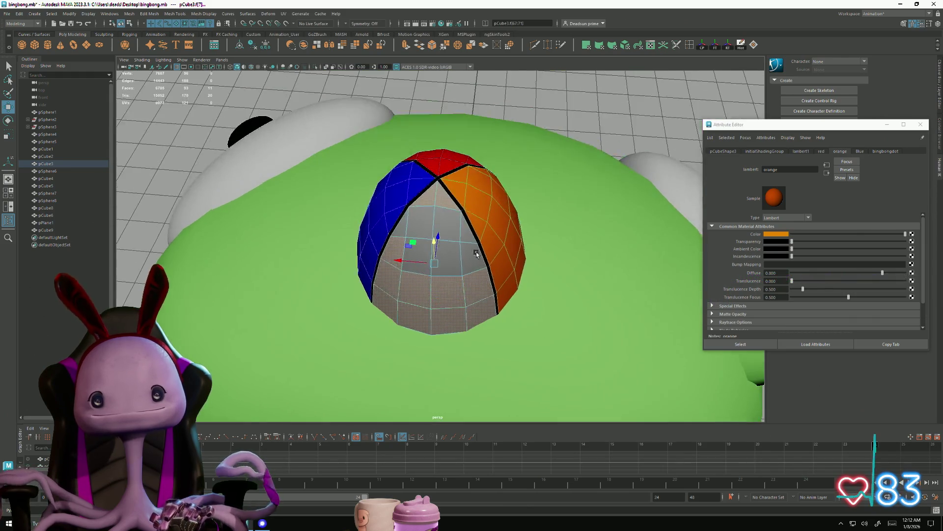
shift+click(425, 246)
shift+click(448, 261)
shift+click(487, 260)
shift+click(449, 214)
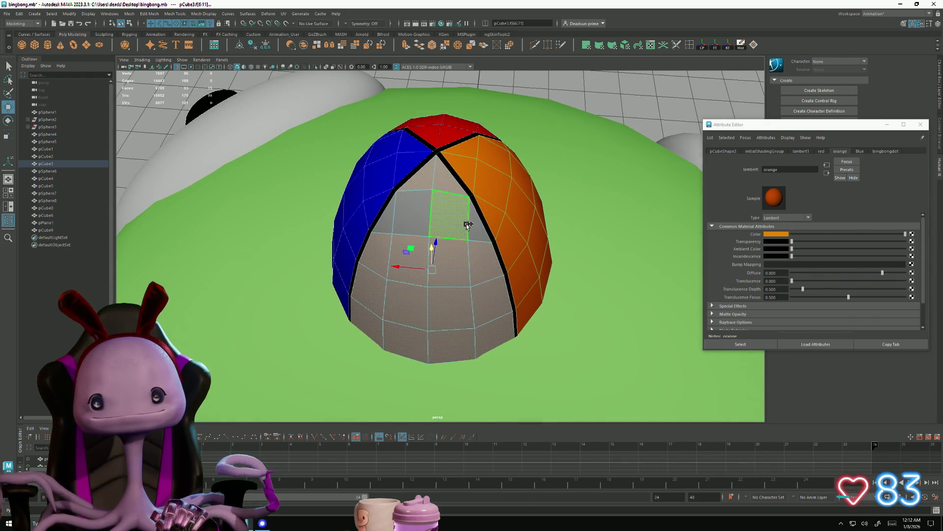
shift+click(416, 213)
Step: Assign the existing red material to the selected grey faces
right_click(417, 216)
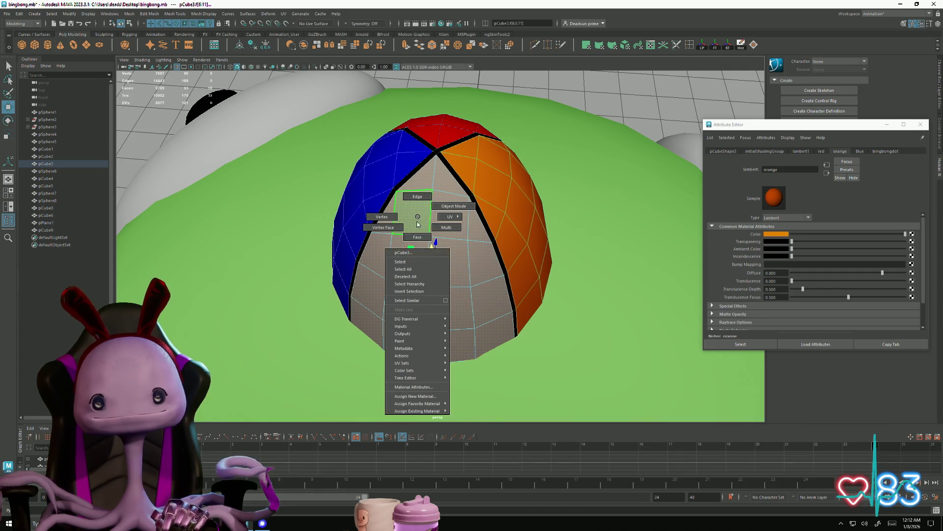
mouse_move(441, 411)
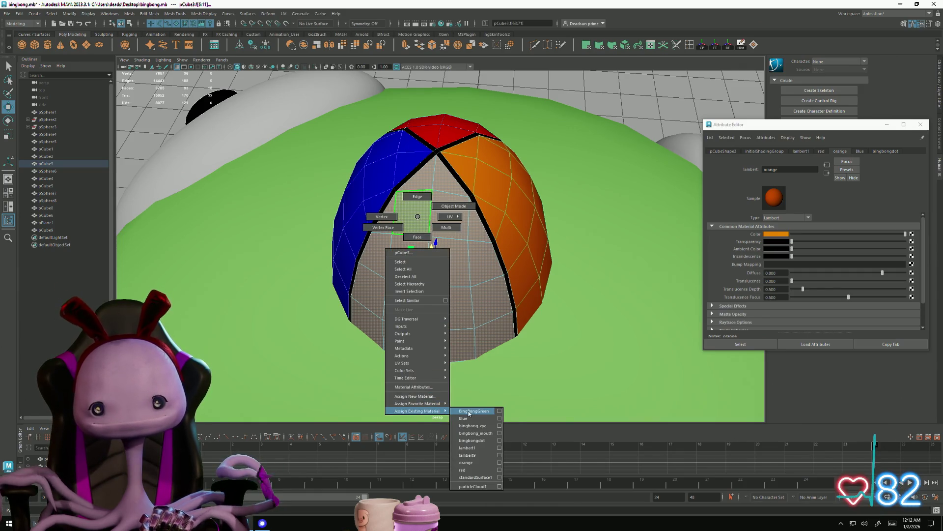
click(462, 470)
Step: Clear the face selection and orbit out to view the whole green character
scroll(432, 247, down, 5)
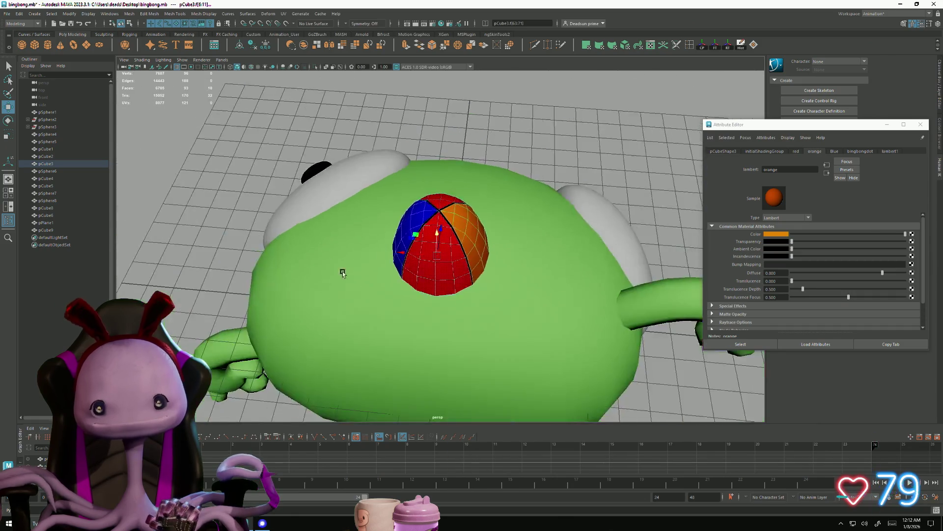
alt+drag(331, 265, 404, 277)
right_click(404, 275)
click(582, 211)
mouse_move(582, 211)
alt+mouse_down()
mouse_move(426, 287)
mouse_move(442, 275)
mouse_move(374, 280)
mouse_move(253, 265)
mouse_move(308, 301)
mouse_move(269, 273)
mouse_move(240, 275)
mouse_move(266, 268)
mouse_move(282, 222)
mouse_move(262, 274)
mouse_move(327, 252)
mouse_move(373, 255)
mouse_move(263, 258)
mouse_move(264, 265)
alt+mouse_up()
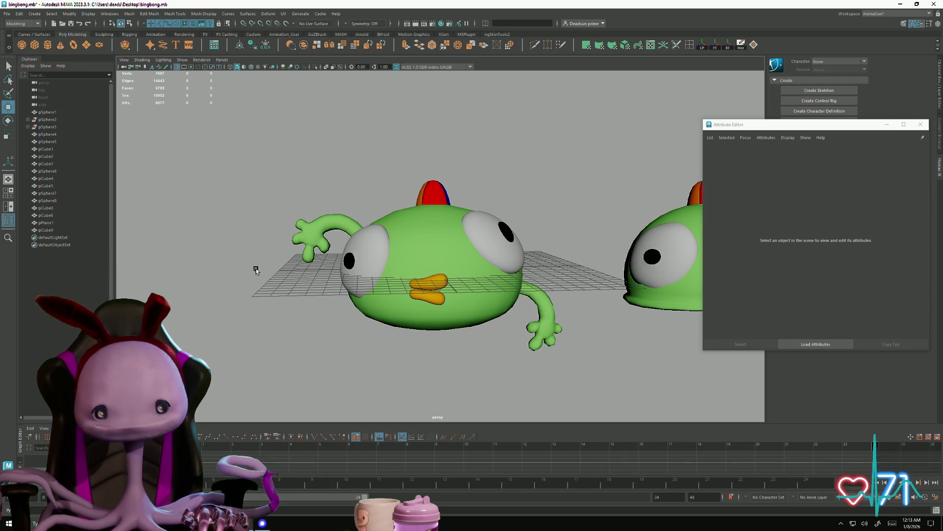
alt+drag(391, 210, 491, 219)
scroll(605, 225, up, 5)
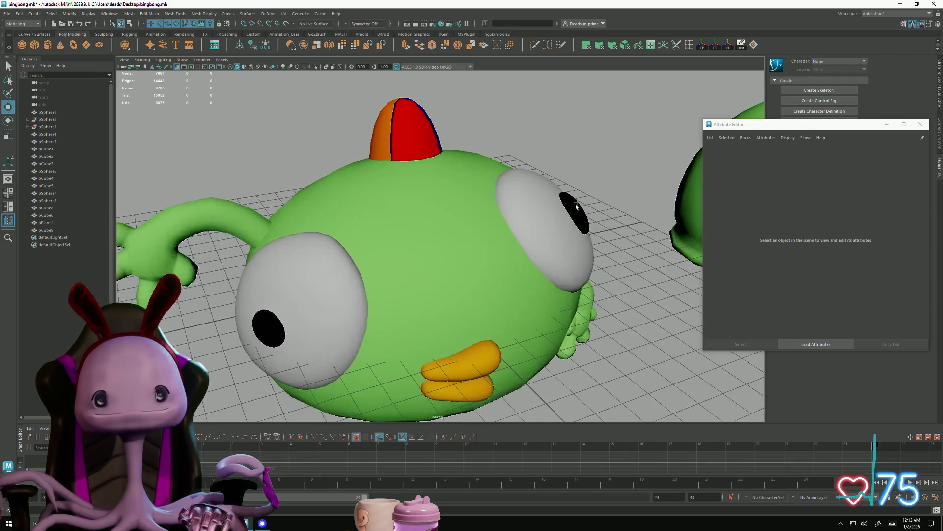
click(411, 142)
scroll(388, 250, up, 3)
scroll(387, 250, up, 5)
right_drag(354, 265, 355, 284)
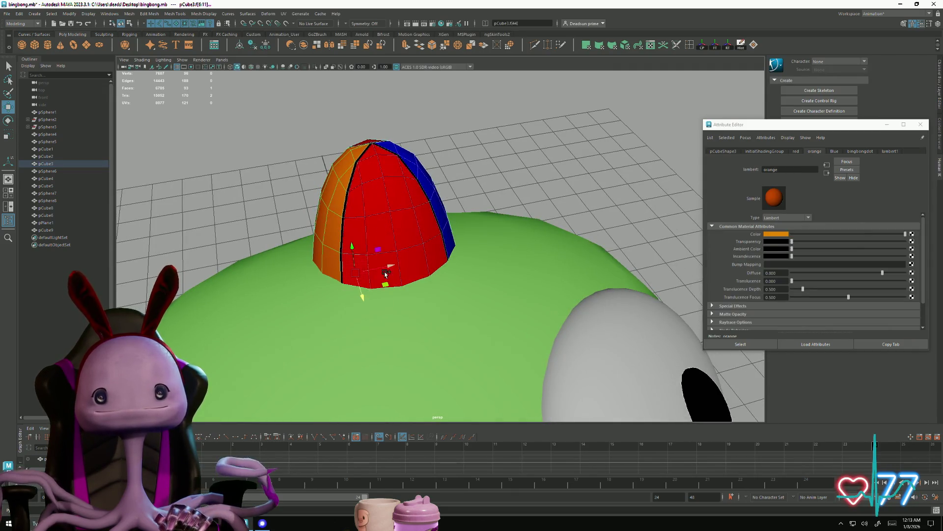
Step: Select all the coloured panel faces of pCube3, dropping the black seam face from the selection
shift+click(420, 226)
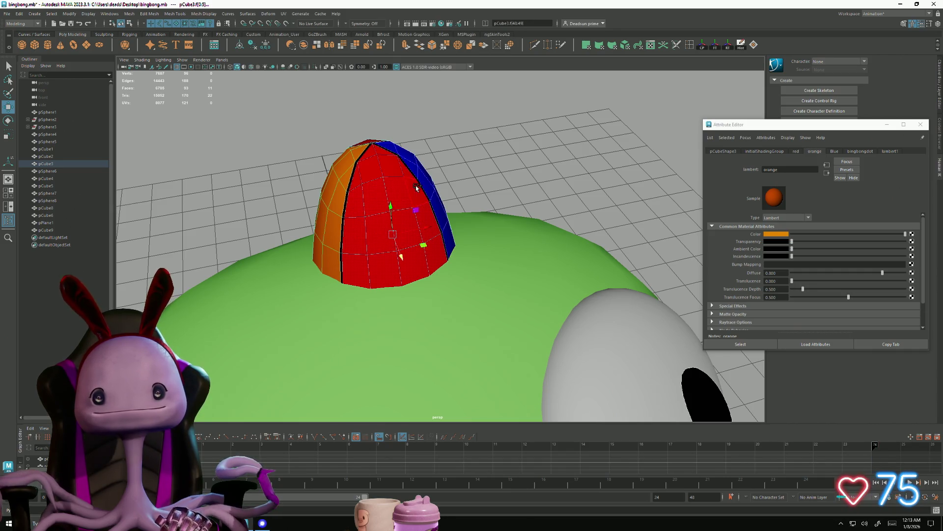
shift+click(370, 176)
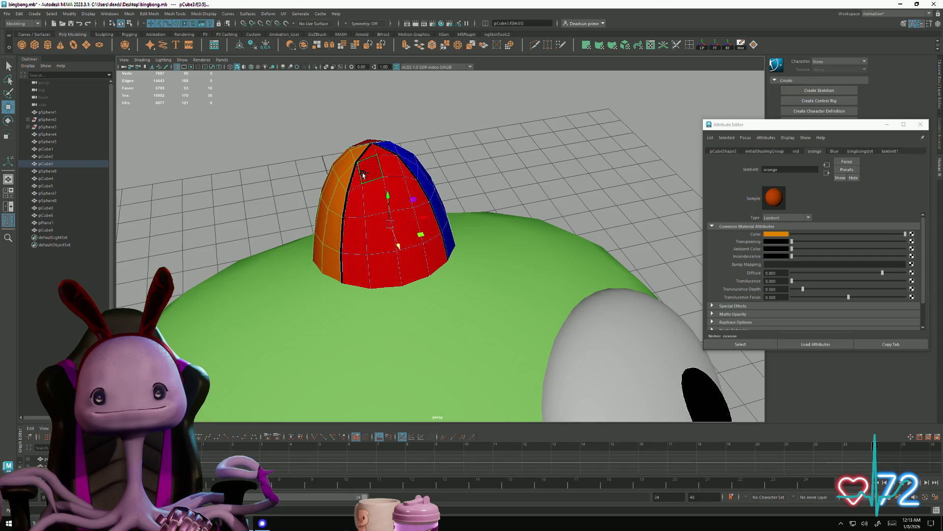
mouse_move(361, 180)
alt+mouse_down()
mouse_move(501, 275)
mouse_move(577, 368)
alt+mouse_up()
scroll(596, 347, up, 3)
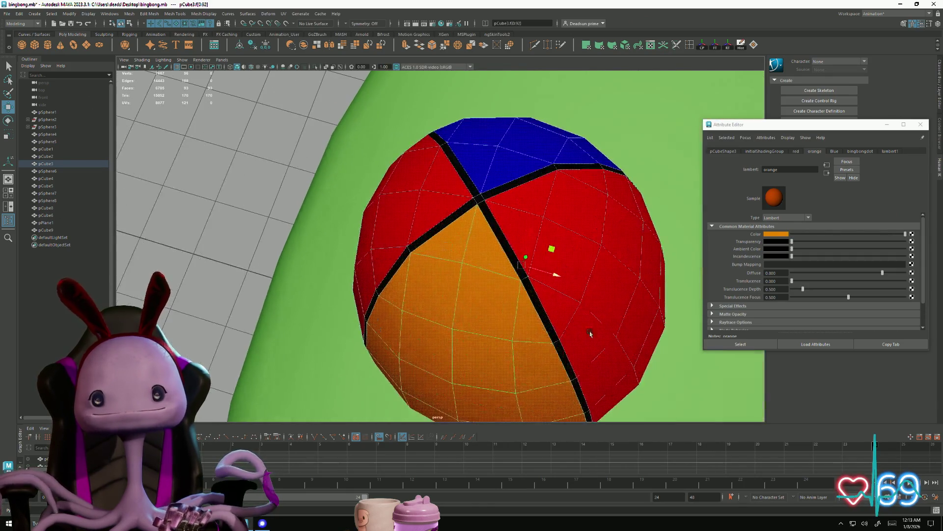
ctrl+click(472, 208)
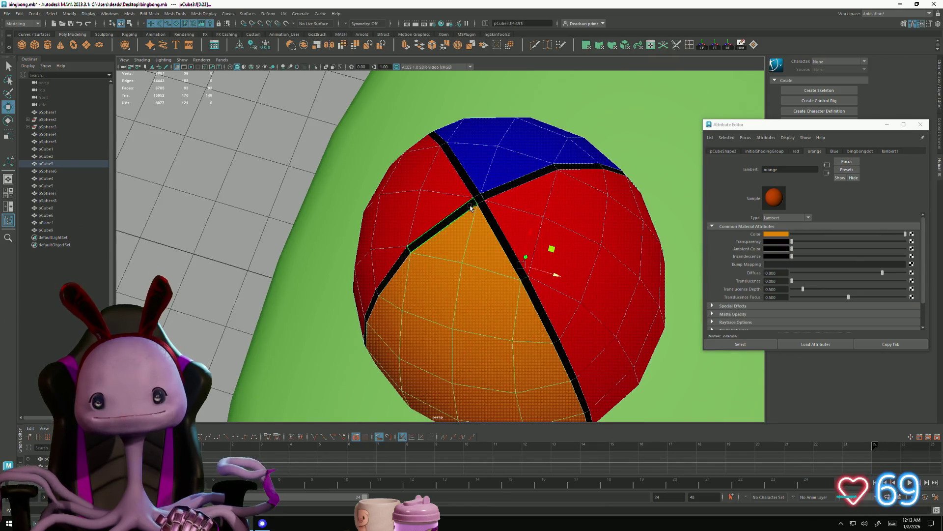
scroll(406, 255, down, 3)
alt+drag(406, 255, 322, 273)
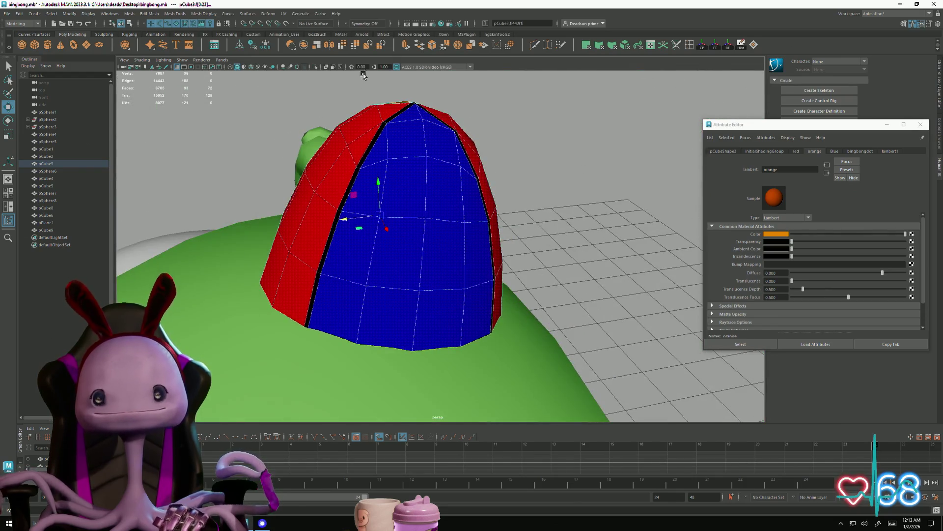
Step: Extrude the cap panels slightly outward and scale them to 0.518 × 0.293, leaving black gaps
click(404, 46)
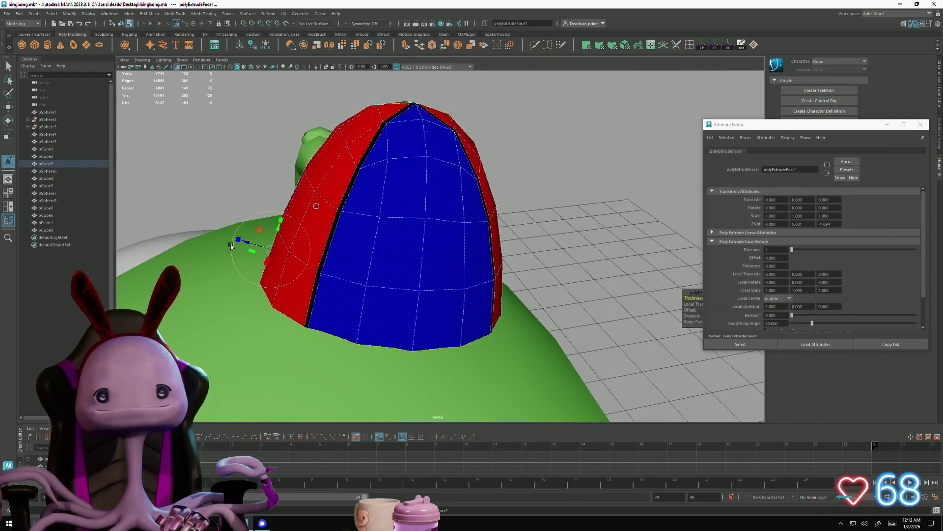
mouse_move(248, 245)
mouse_down()
mouse_move(240, 243)
mouse_move(310, 311)
mouse_up()
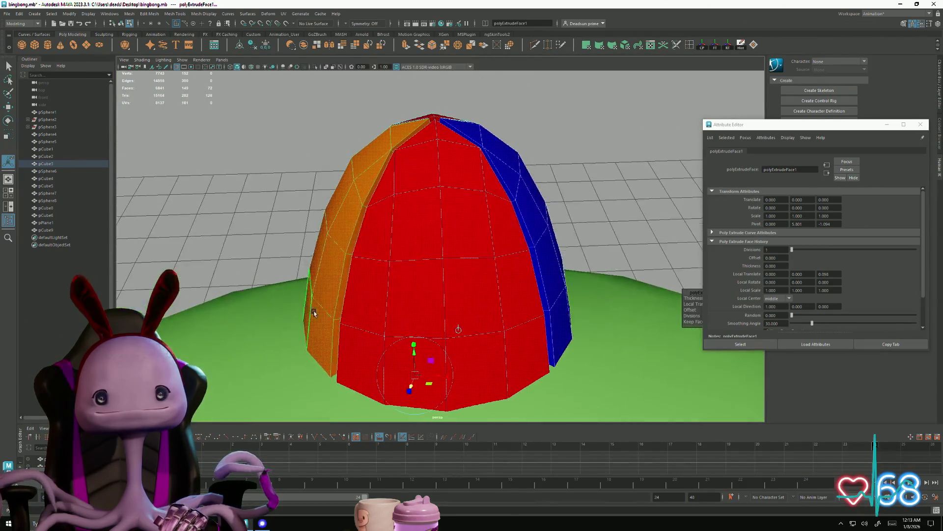
drag(448, 380, 432, 379)
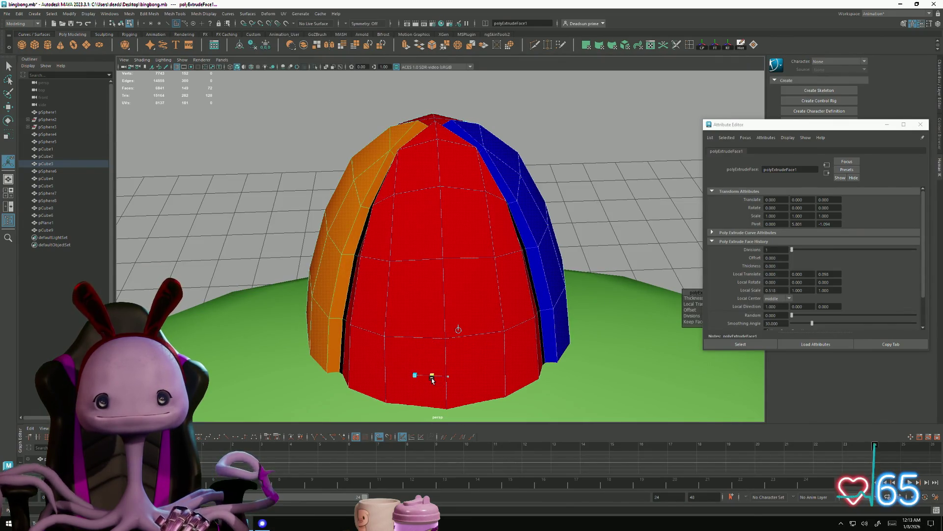
mouse_move(414, 345)
mouse_down()
mouse_move(416, 368)
mouse_move(471, 344)
mouse_move(408, 355)
mouse_up()
key(w)
mouse_move(470, 169)
alt+mouse_down()
mouse_move(434, 332)
mouse_move(416, 333)
mouse_move(412, 308)
alt+mouse_up()
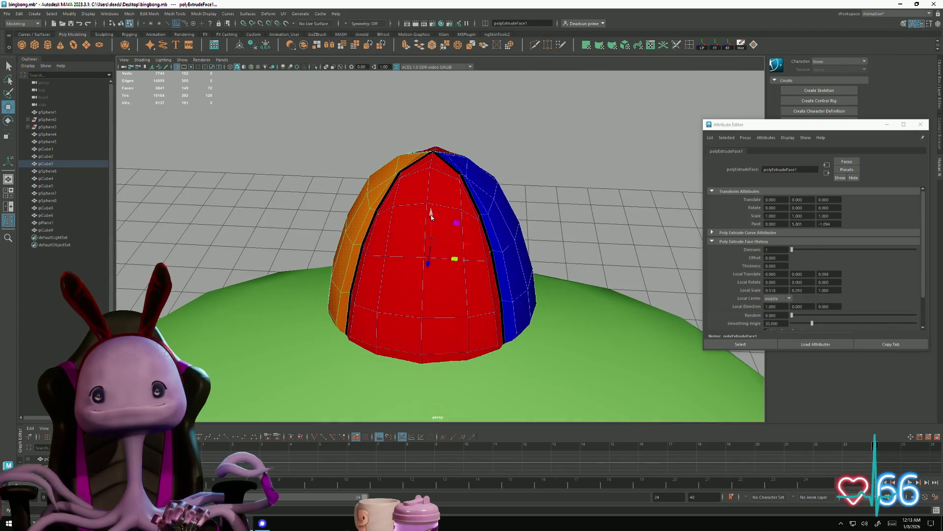
key(F8)
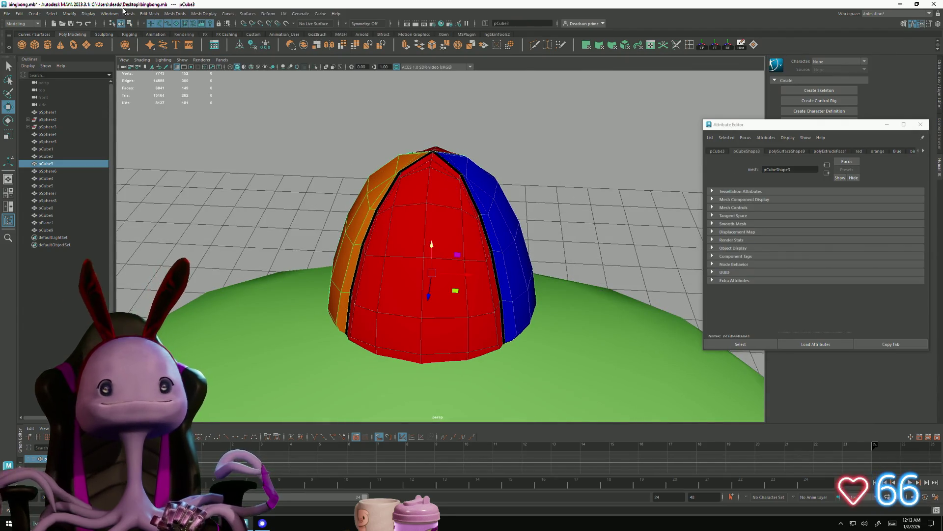
click(133, 17)
mouse_move(151, 17)
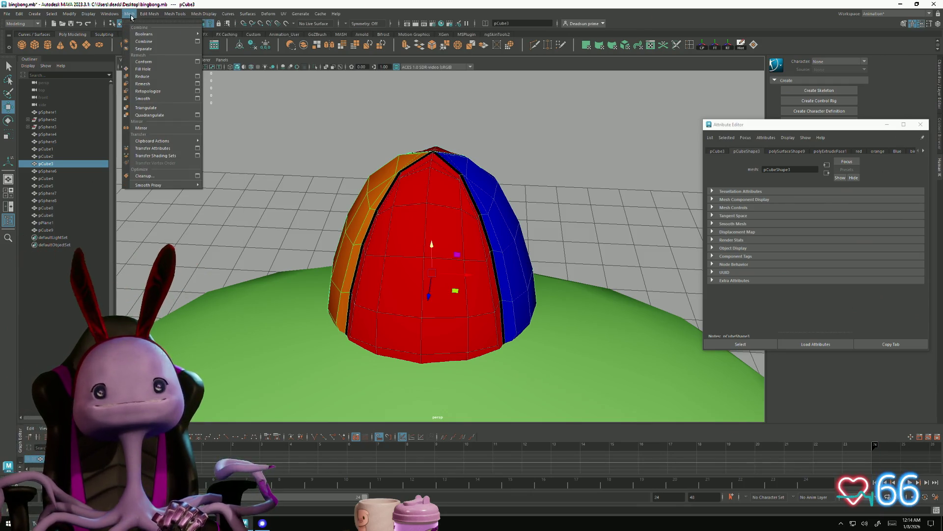
click(143, 99)
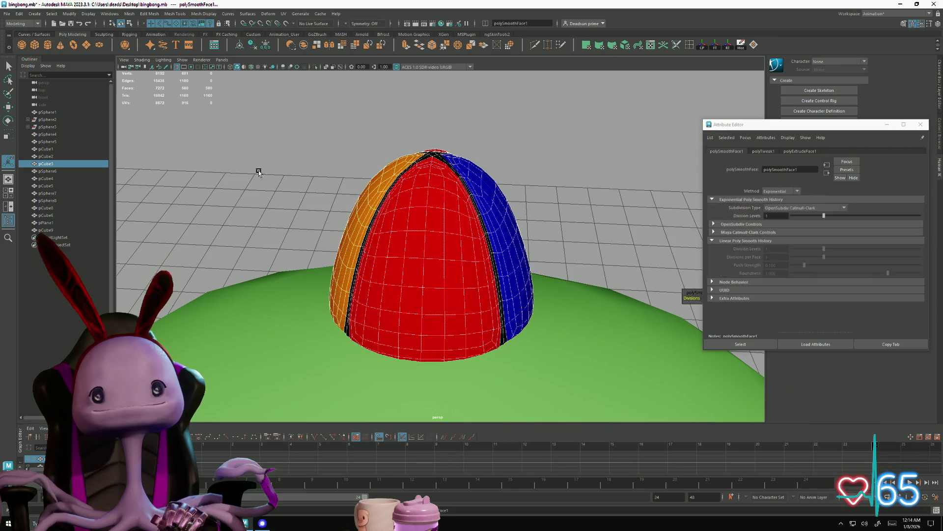
click(246, 160)
alt+drag(246, 161, 362, 255)
click(421, 284)
alt+drag(421, 284, 396, 294)
key(ctrl+z)
key(ctrl+z)
key(ctrl+z)
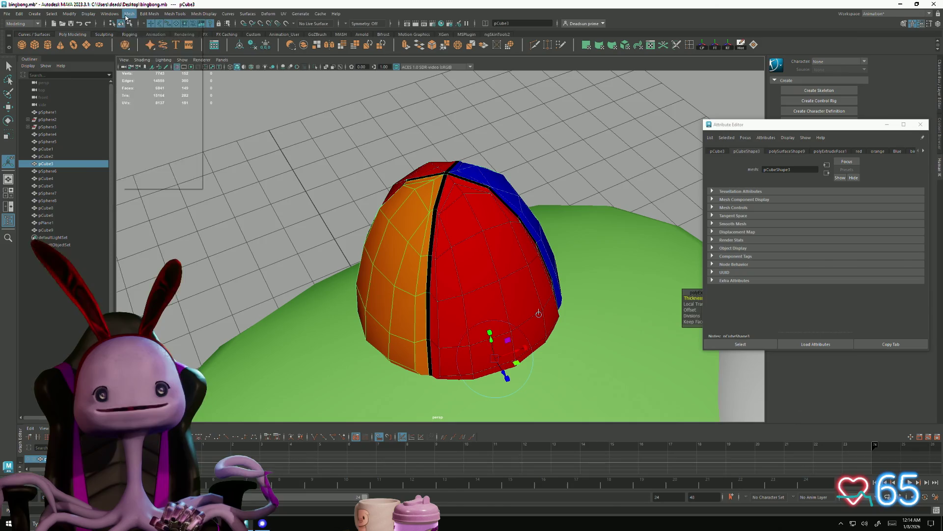
click(126, 17)
mouse_move(154, 14)
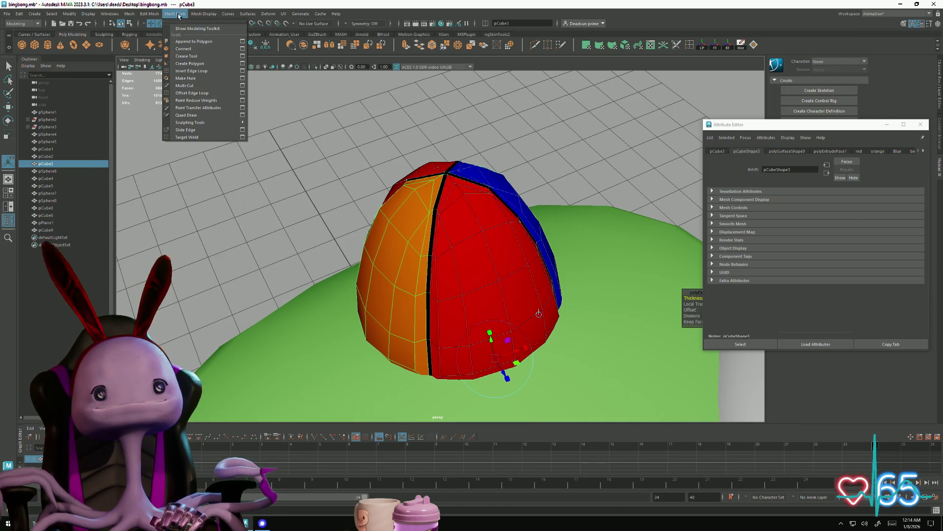
mouse_move(211, 15)
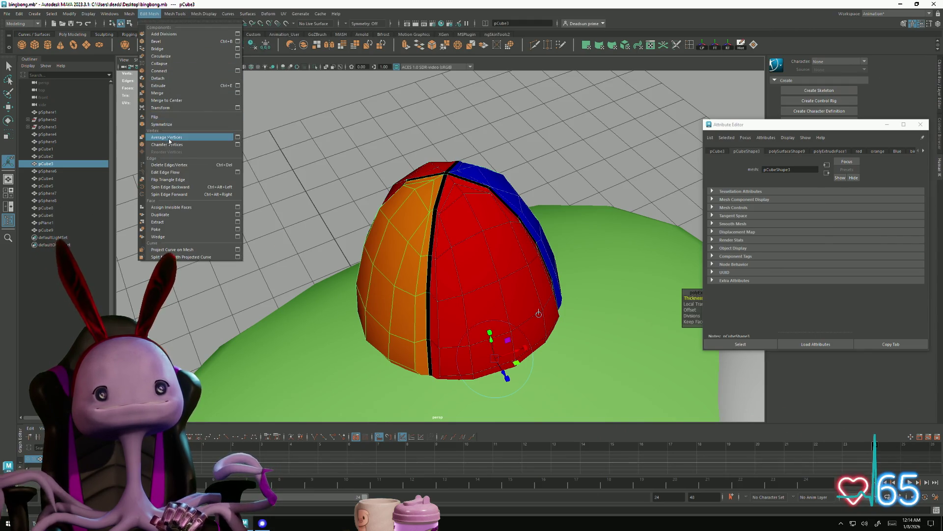
click(255, 179)
mouse_move(255, 179)
alt+mouse_down()
mouse_move(333, 280)
mouse_move(327, 272)
mouse_move(392, 242)
mouse_move(427, 294)
mouse_move(442, 280)
mouse_move(431, 297)
alt+mouse_up()
click(393, 243)
right_drag(431, 278, 402, 282)
Step: Switch the cap to vertex mode with the Move tool and select a vertex on its orange panel
click(410, 339)
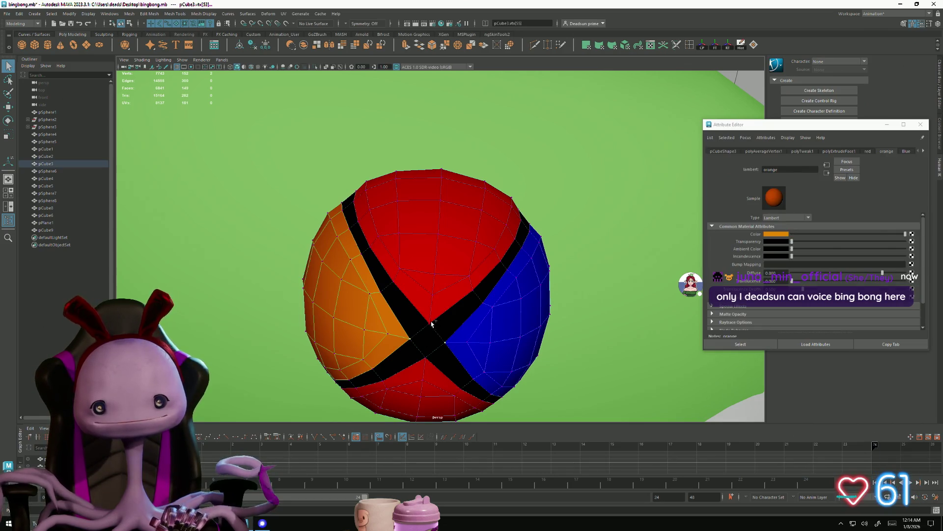
alt+drag(424, 372, 429, 276)
key(w)
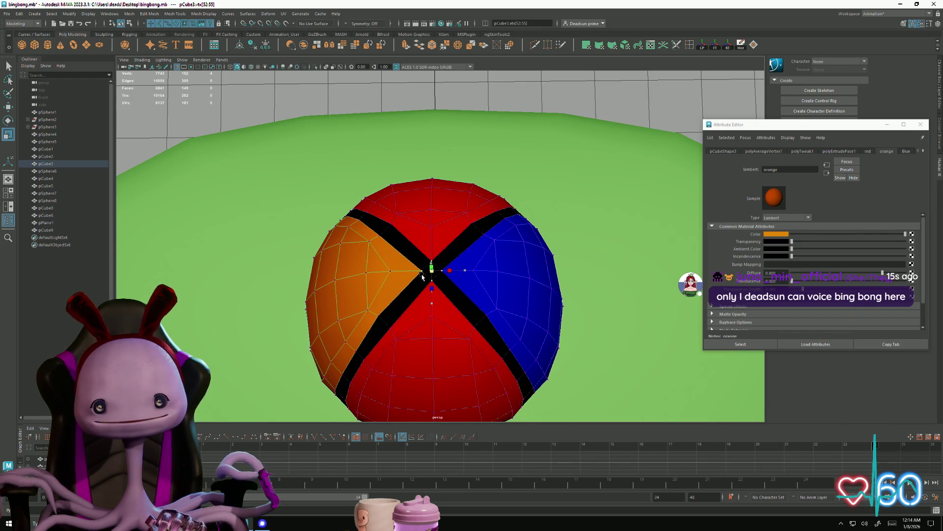
click(389, 272)
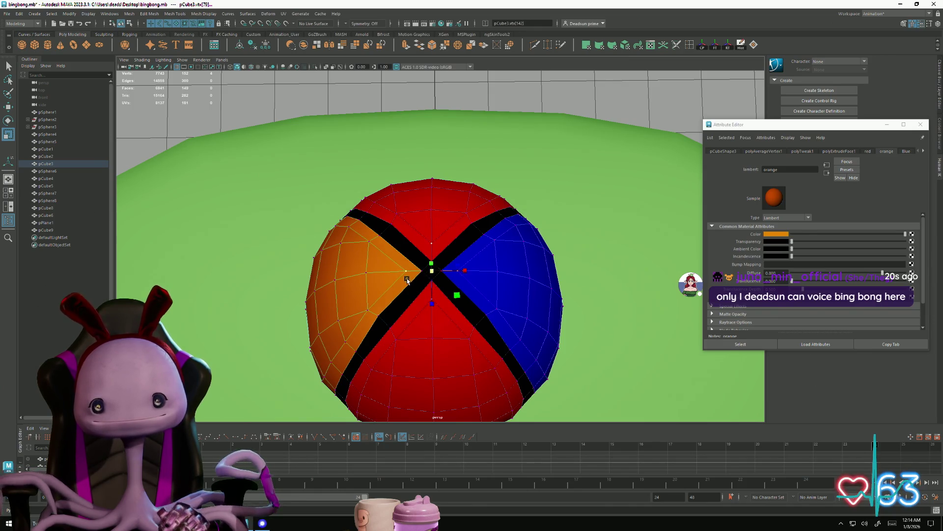
alt+right_drag(407, 279, 341, 306)
mouse_move(341, 305)
alt+mouse_down()
mouse_move(337, 270)
mouse_move(342, 279)
alt+mouse_up()
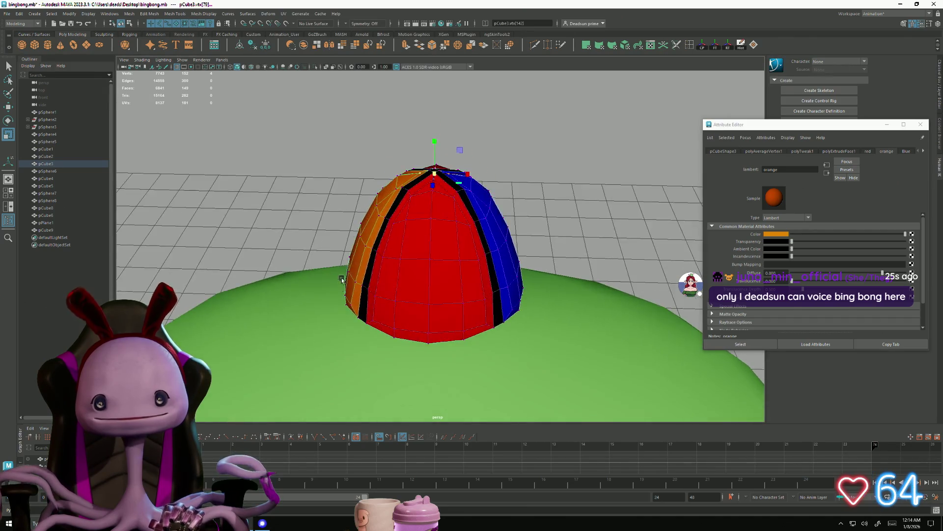
mouse_move(342, 279)
alt+right_down()
mouse_move(453, 225)
mouse_move(400, 273)
mouse_move(418, 267)
alt+right_up()
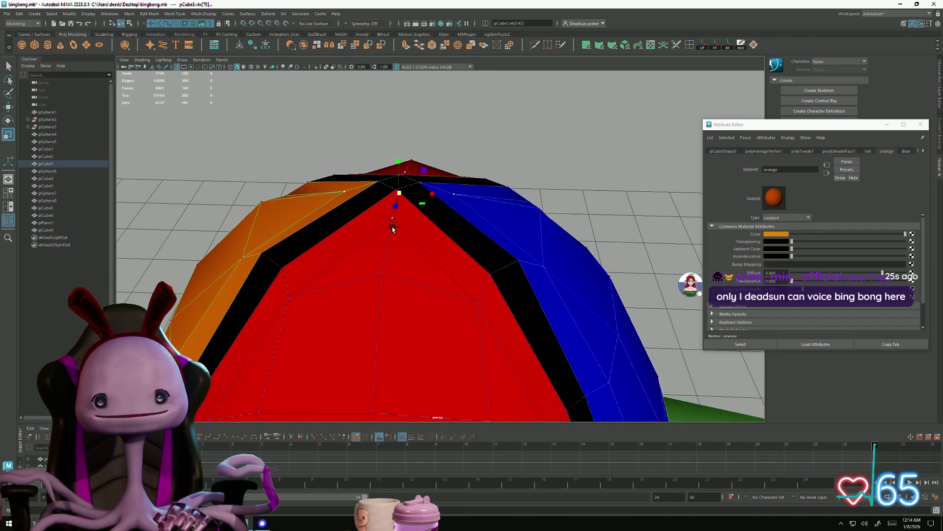
mouse_move(539, 243)
alt+mouse_down()
mouse_move(495, 256)
mouse_move(358, 232)
alt+mouse_up()
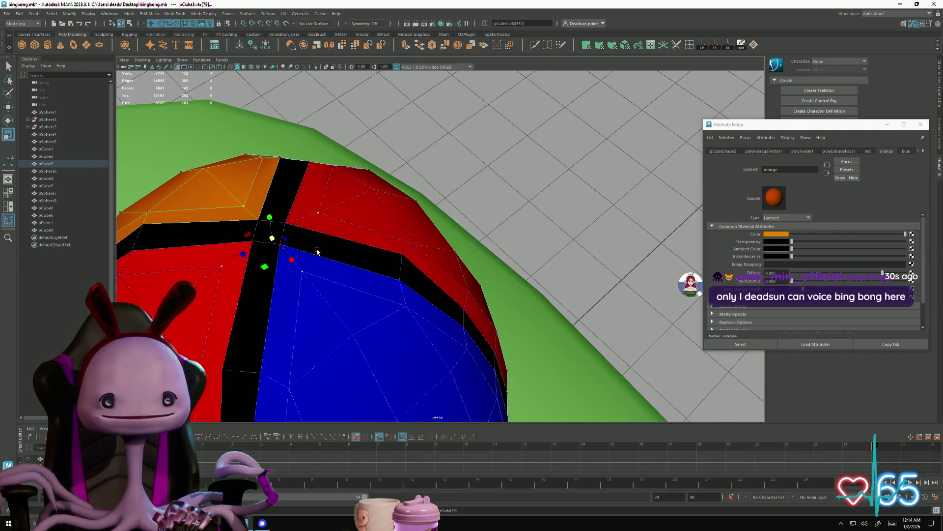
mouse_move(379, 293)
alt+mouse_down()
mouse_move(379, 274)
mouse_move(323, 223)
alt+mouse_up()
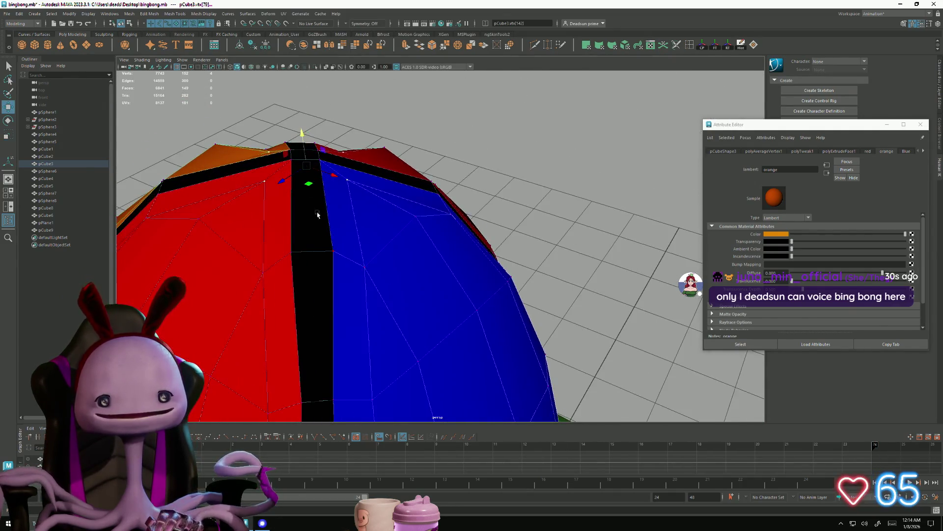
Step: Drag the cap's top vertex upward to lift the crown into a taller dome
mouse_move(302, 131)
mouse_down()
mouse_move(314, 114)
mouse_move(304, 272)
mouse_move(442, 288)
mouse_move(459, 272)
mouse_up()
scroll(314, 114, down, 10)
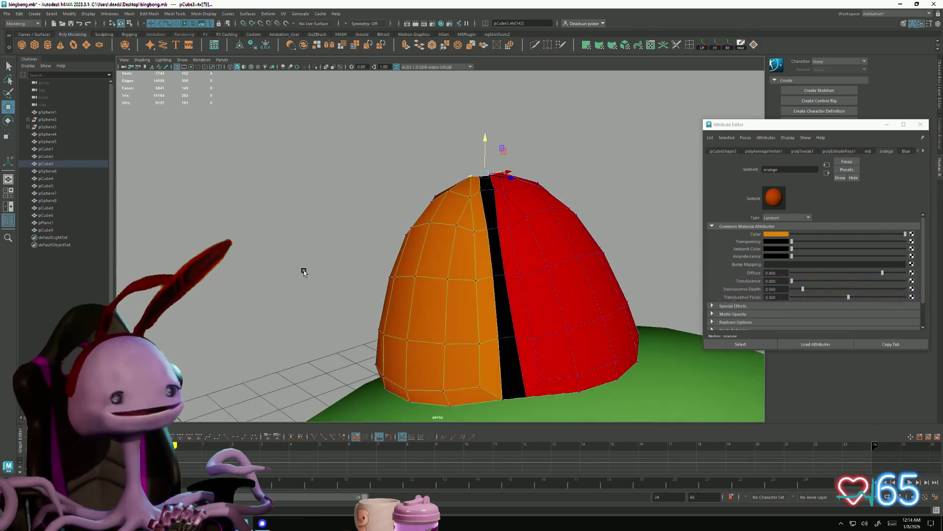
scroll(304, 272, down, 2)
scroll(419, 204, up, 5)
click(419, 203)
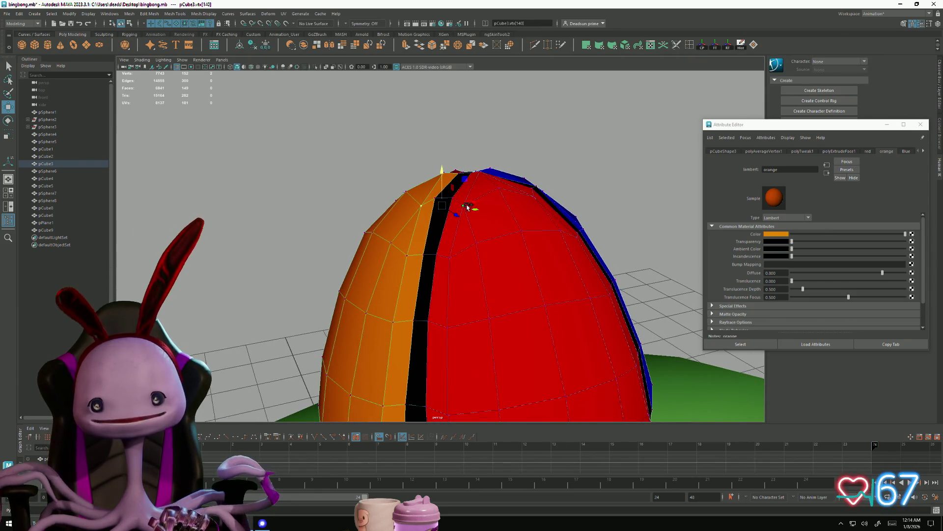
Step: Adjust the cap's vertices at its top and black-strip junction, including the orange crown's top vertex
scroll(557, 211, down, 3)
mouse_move(557, 210)
alt+mouse_down()
mouse_move(490, 269)
mouse_move(472, 256)
mouse_move(439, 258)
mouse_move(421, 274)
mouse_move(404, 216)
alt+mouse_up()
click(482, 274)
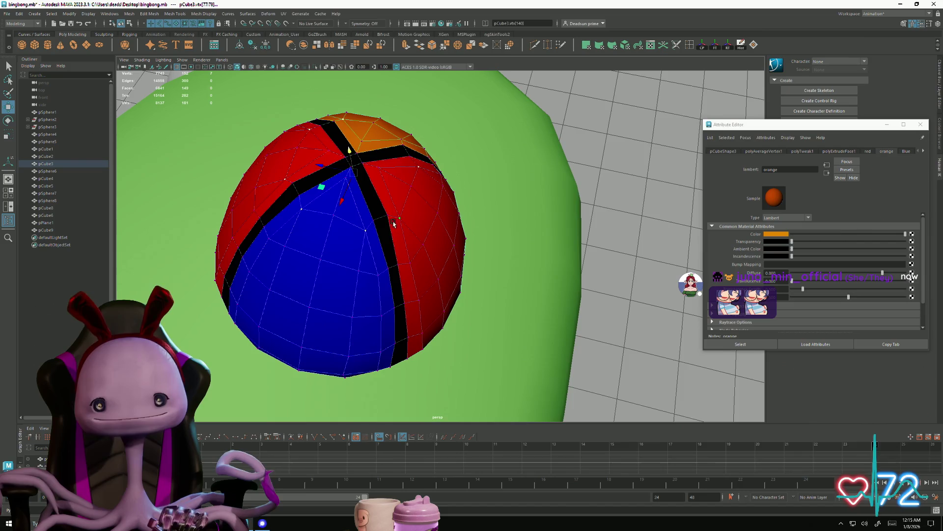
click(402, 140)
mouse_move(402, 140)
alt+mouse_down()
mouse_move(398, 230)
mouse_move(422, 227)
mouse_move(382, 290)
mouse_move(385, 274)
mouse_move(326, 268)
mouse_move(460, 204)
mouse_move(440, 206)
mouse_move(448, 357)
mouse_move(557, 333)
mouse_move(538, 341)
alt+mouse_up()
scroll(398, 229, up, 5)
scroll(399, 230, down, 5)
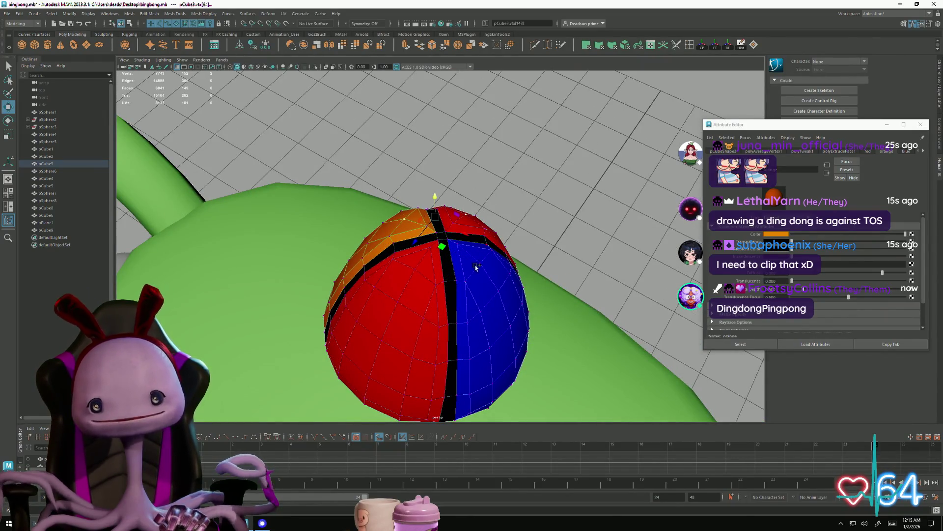
alt+drag(415, 266, 482, 300)
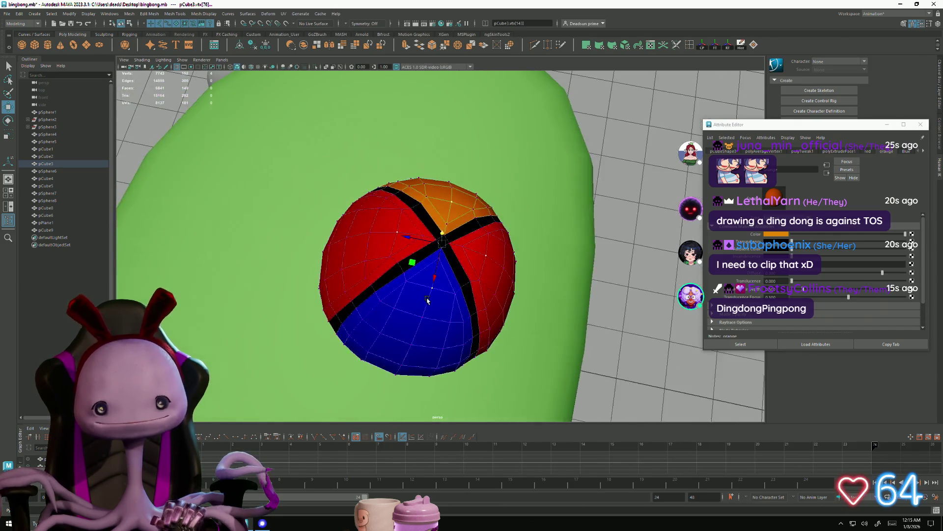
scroll(511, 313, up, 5)
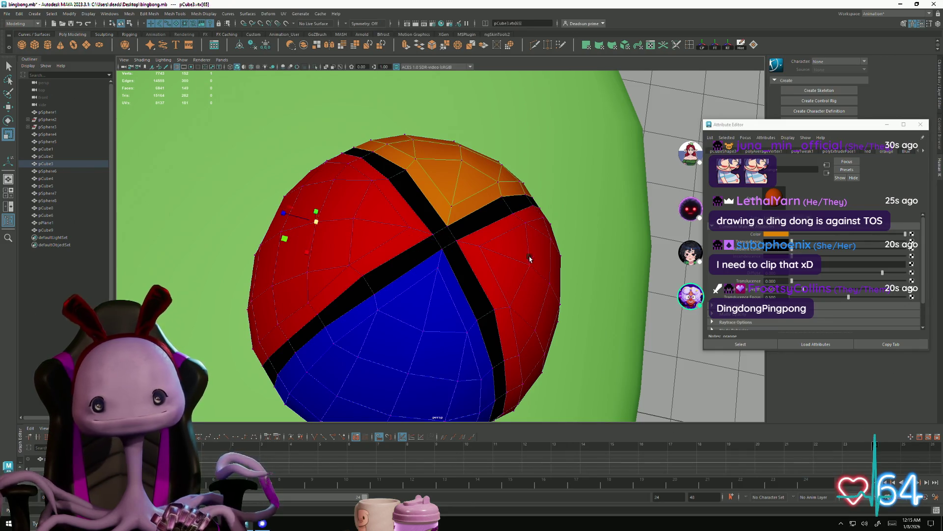
shift+click(461, 147)
mouse_move(408, 374)
alt+mouse_down()
mouse_move(413, 295)
mouse_move(432, 263)
alt+mouse_up()
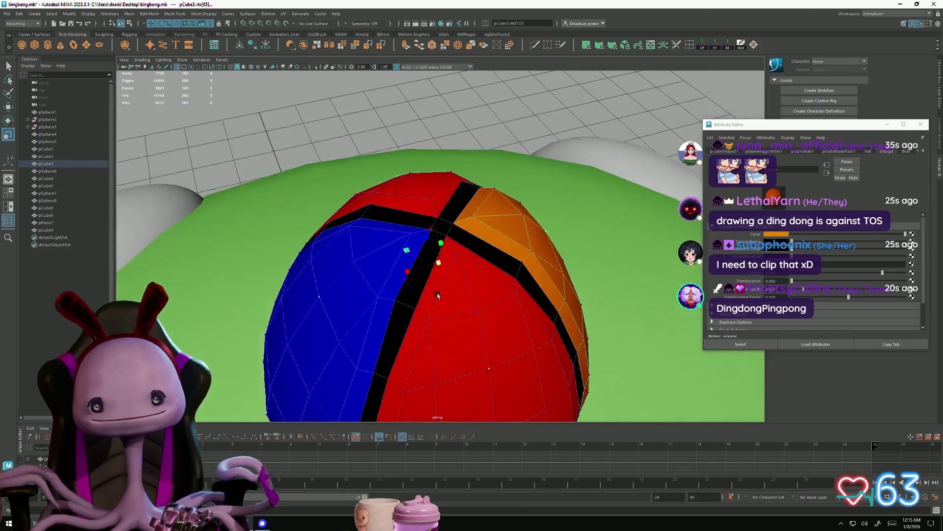
mouse_move(480, 333)
alt+mouse_down()
mouse_move(462, 295)
mouse_move(405, 336)
alt+mouse_up()
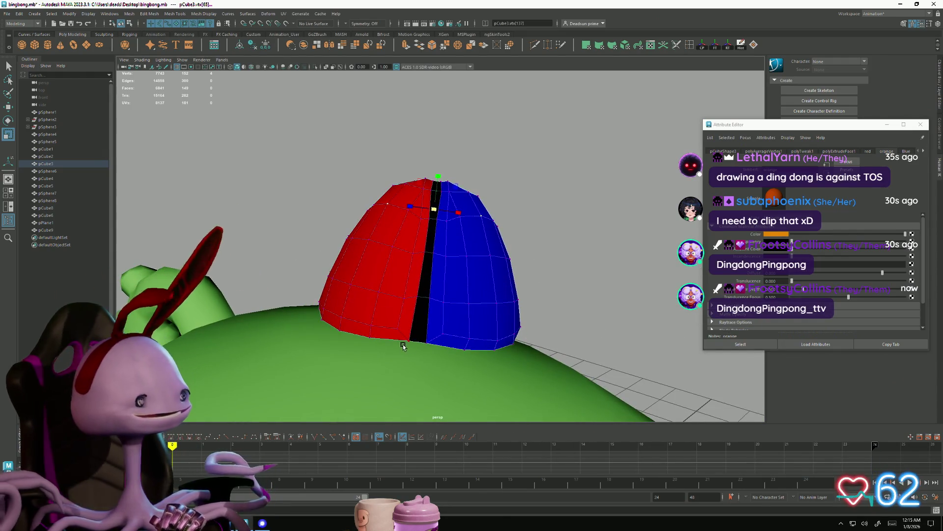
scroll(402, 339, up, 5)
Step: Tweak the vertices along the cap's lower rim to even out its shape
click(383, 295)
alt+drag(339, 313, 387, 310)
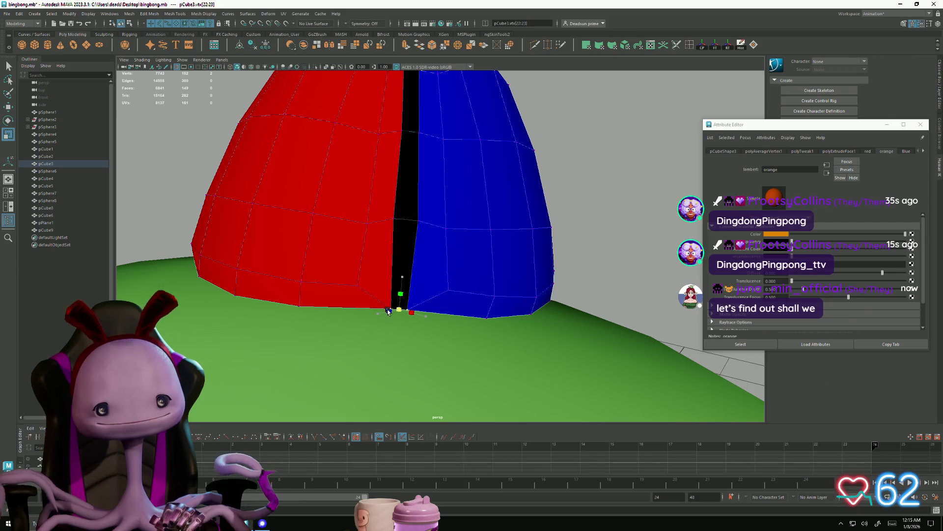
click(393, 218)
mouse_move(417, 207)
alt+mouse_down()
mouse_move(409, 319)
mouse_move(377, 320)
alt+mouse_up()
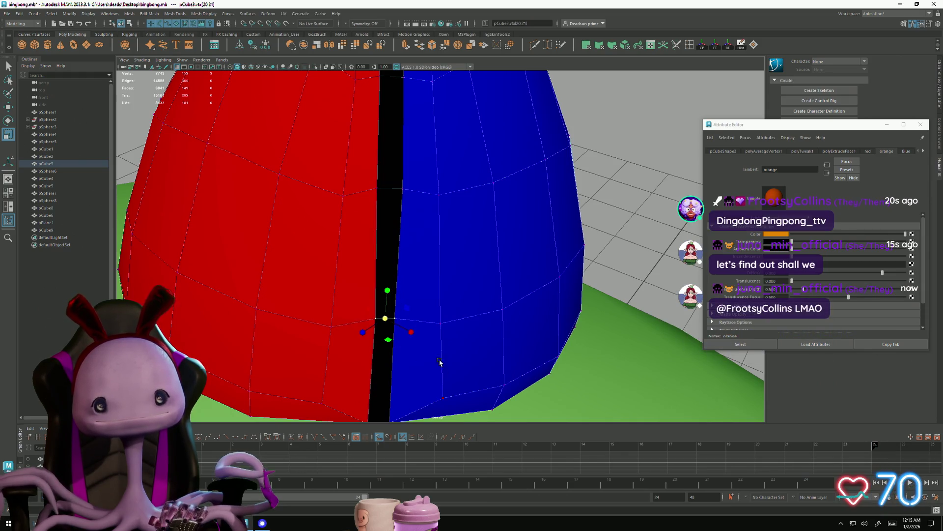
alt+right_drag(443, 366, 308, 326)
mouse_move(308, 326)
alt+mouse_down()
mouse_move(344, 321)
mouse_move(284, 319)
mouse_move(323, 320)
alt+mouse_up()
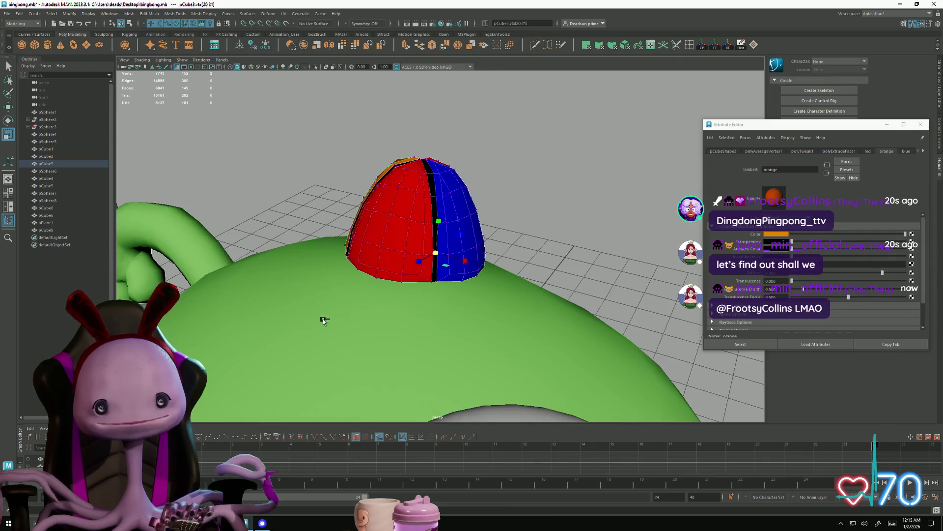
key(ctrl+z)
Step: Return to Object Mode and select the striped cap from a front view of the character
alt+right_drag(412, 346, 326, 319)
alt+drag(326, 320, 410, 213)
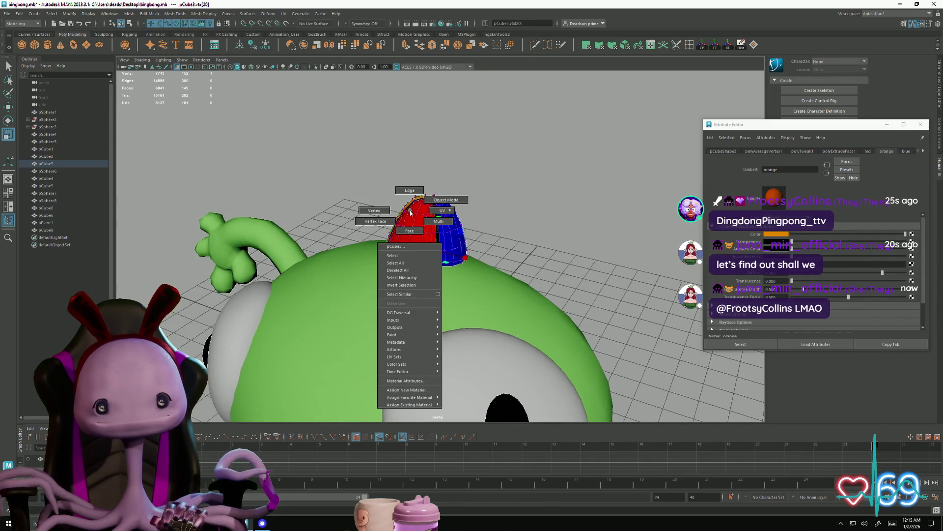
click(475, 193)
alt+right_drag(476, 193, 358, 341)
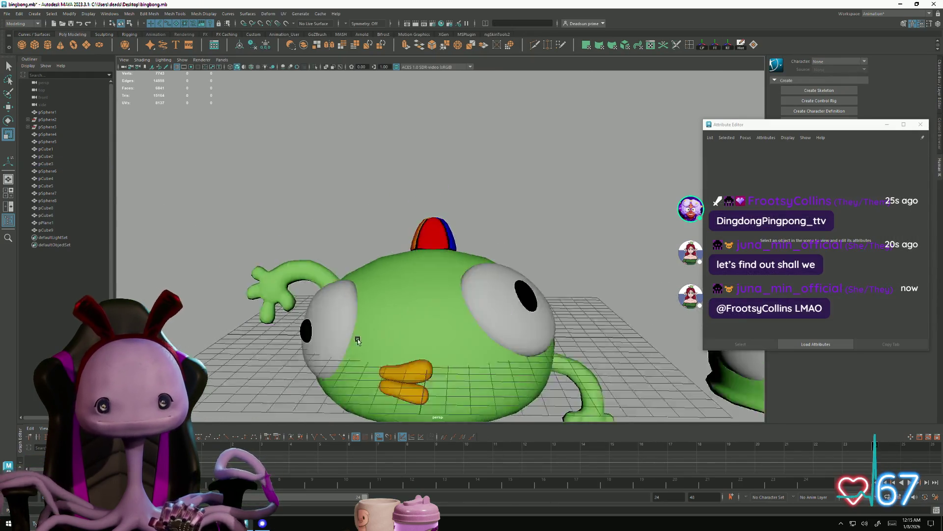
mouse_move(357, 341)
alt+mouse_down()
mouse_move(339, 324)
mouse_move(390, 246)
alt+mouse_up()
click(437, 241)
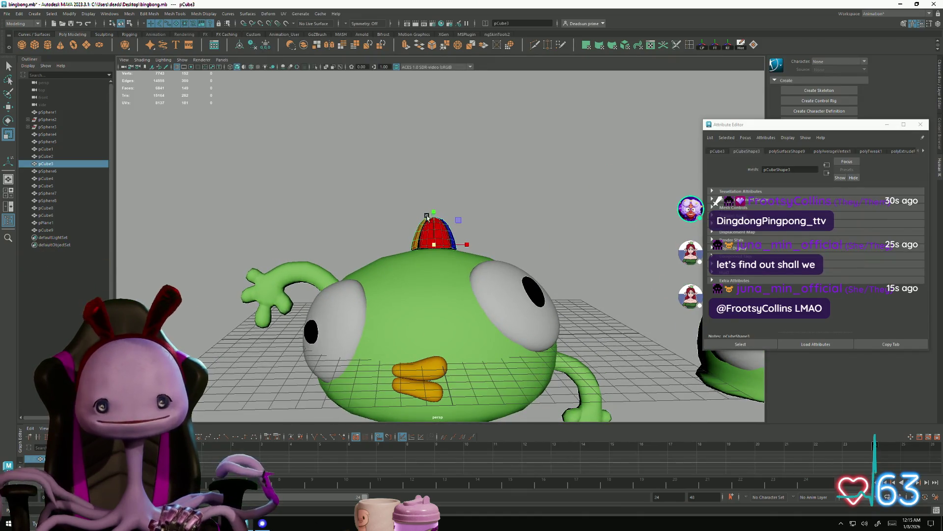
Step: Put the striped cap under the Move tool, then reselect it from an overhead view
key(w)
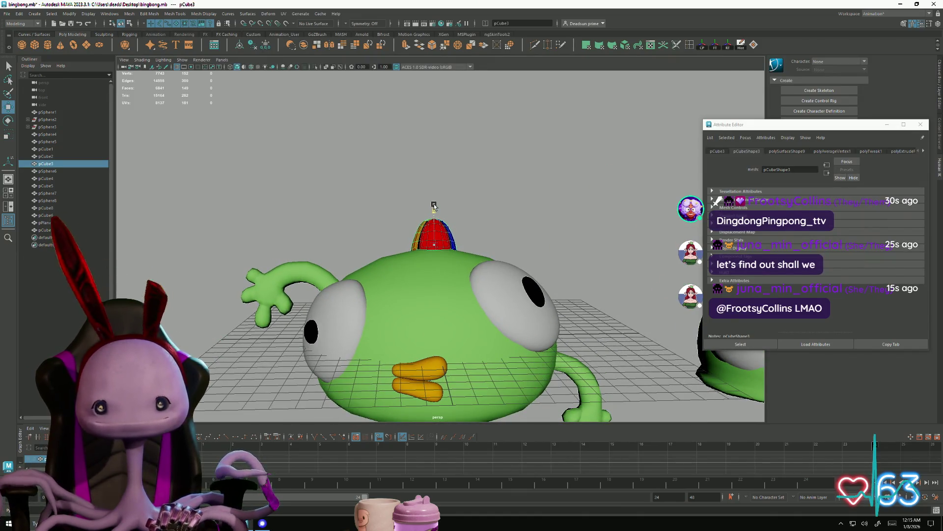
click(433, 206)
mouse_move(468, 249)
alt+mouse_down()
mouse_move(348, 372)
mouse_move(461, 374)
mouse_move(431, 409)
mouse_move(305, 358)
mouse_move(343, 349)
mouse_move(326, 380)
mouse_move(387, 288)
alt+mouse_up()
click(403, 246)
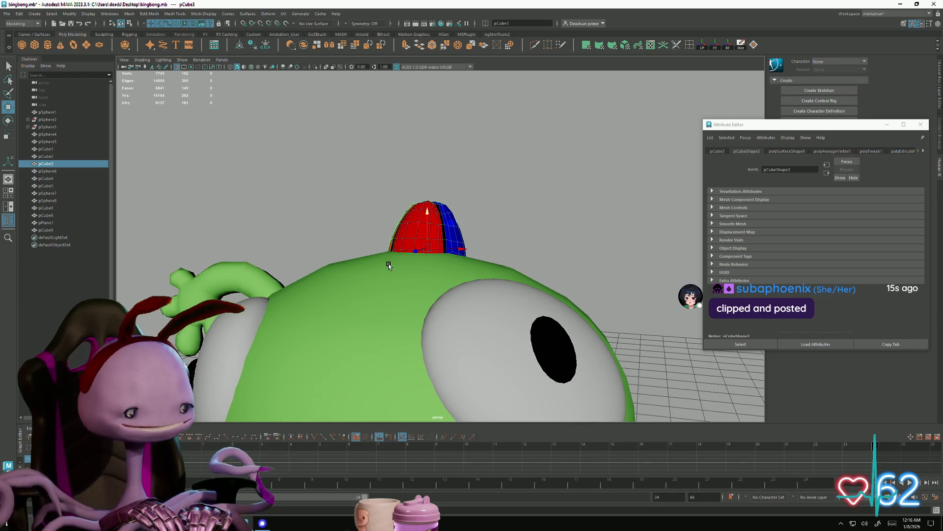
Step: Frame the whole character, close the Attribute Editor with Ctrl+A, and select the green body
key(alt+shift+v)
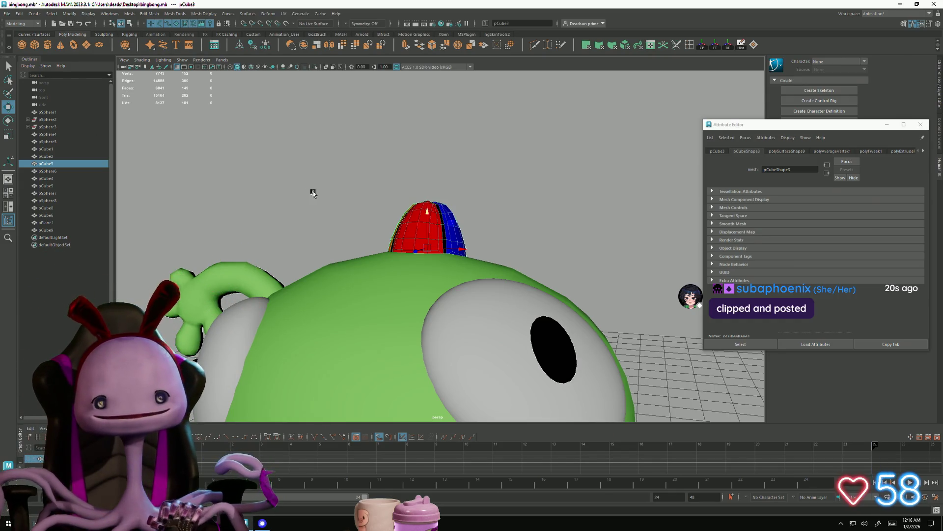
click(314, 193)
key(a)
mouse_move(325, 212)
alt+mouse_down()
mouse_move(393, 276)
mouse_move(343, 294)
alt+mouse_up()
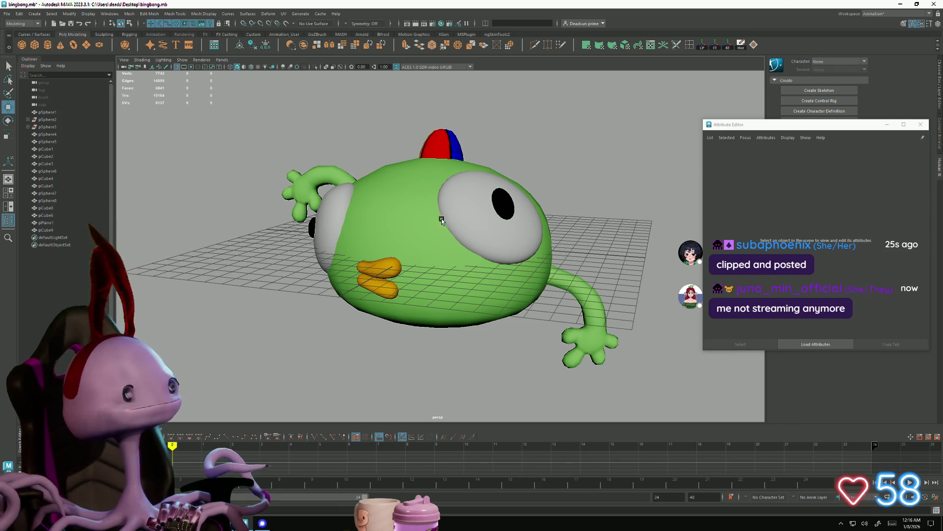
key(ctrl+a)
mouse_move(471, 300)
alt+mouse_down()
mouse_move(486, 281)
mouse_move(467, 295)
mouse_move(444, 290)
mouse_move(446, 270)
mouse_move(462, 296)
alt+mouse_up()
click(444, 289)
Step: Start a Multi-Cut on the green body with a first cut point on an edge, then frame it
scroll(484, 303, up, 5)
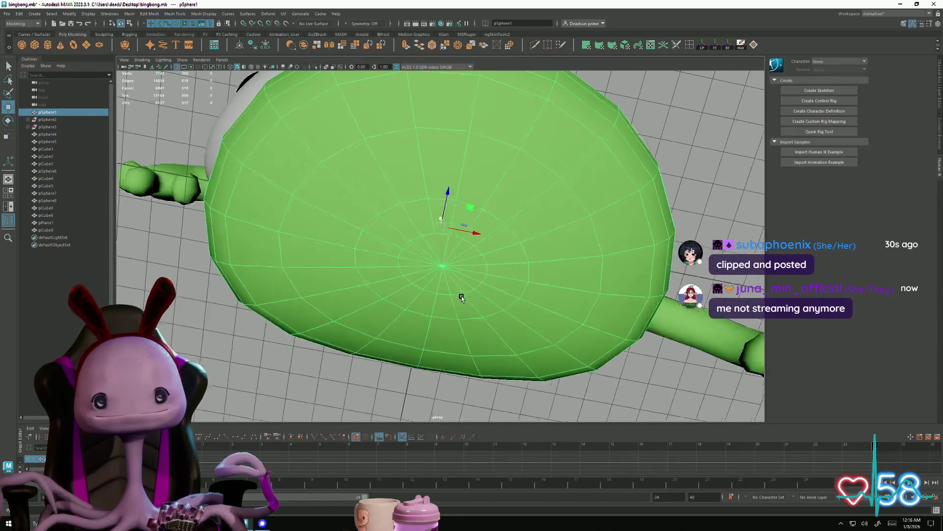
scroll(506, 326, up, 5)
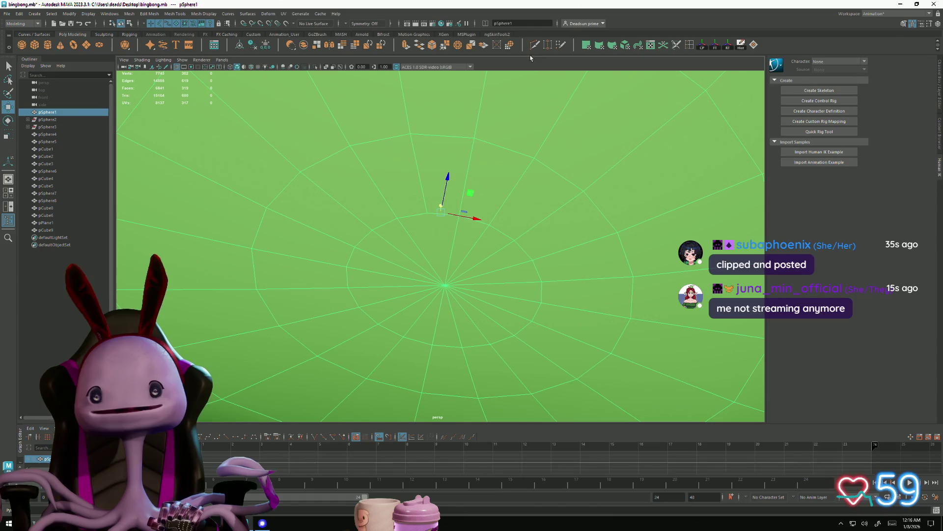
click(534, 45)
click(426, 216)
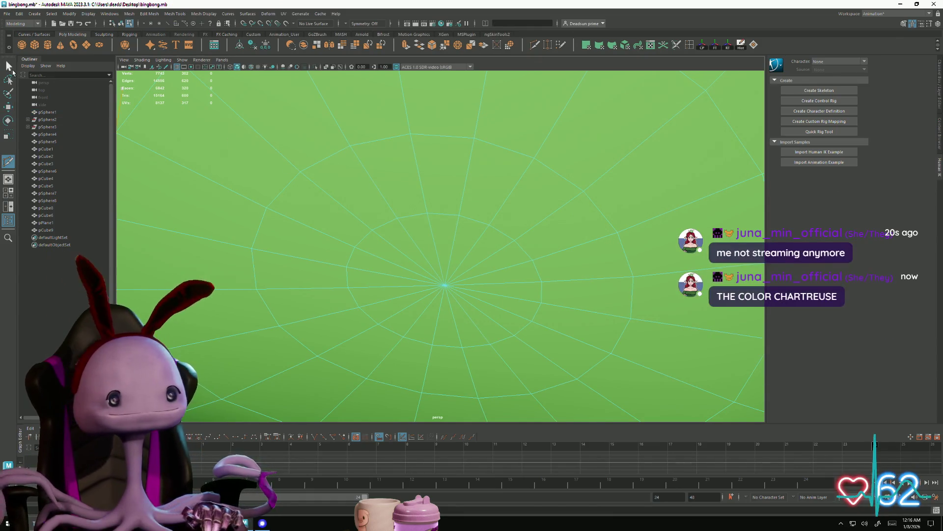
key(f)
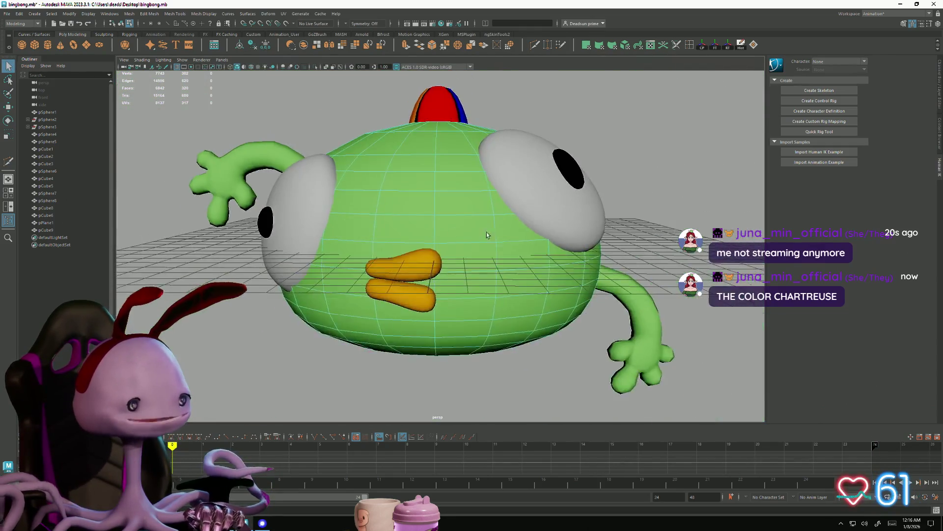
alt+drag(455, 237, 464, 238)
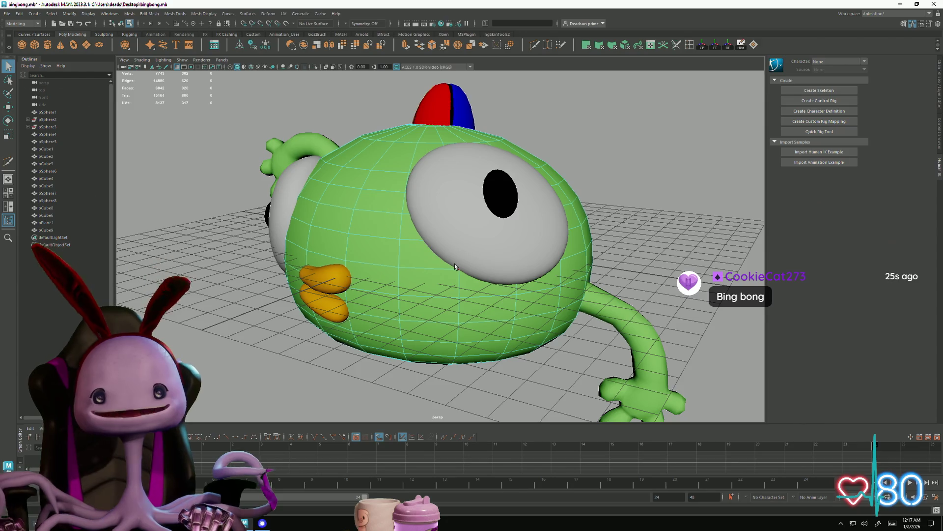
Step: Shift and tilt the striped cap slightly so it sits properly on the head
mouse_move(446, 236)
alt+mouse_down()
mouse_move(450, 251)
mouse_move(495, 192)
alt+mouse_up()
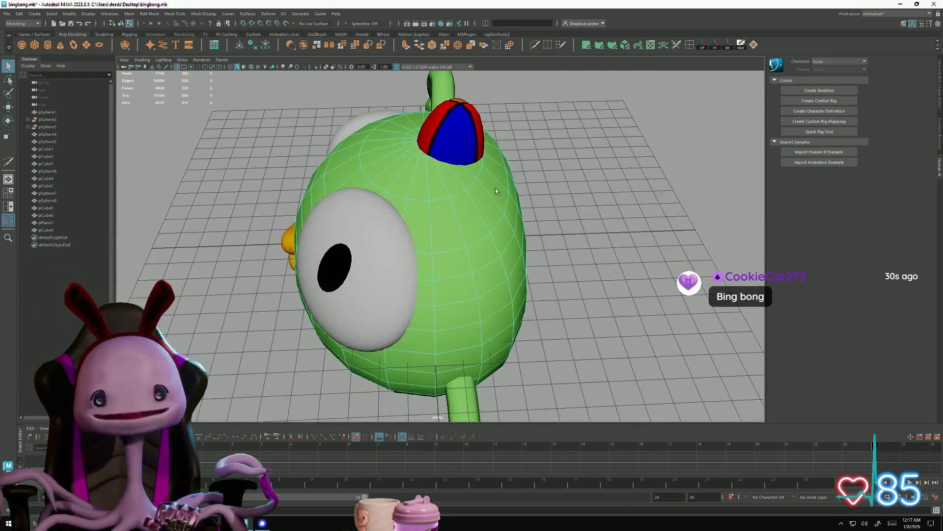
right_drag(468, 139, 491, 125)
click(457, 132)
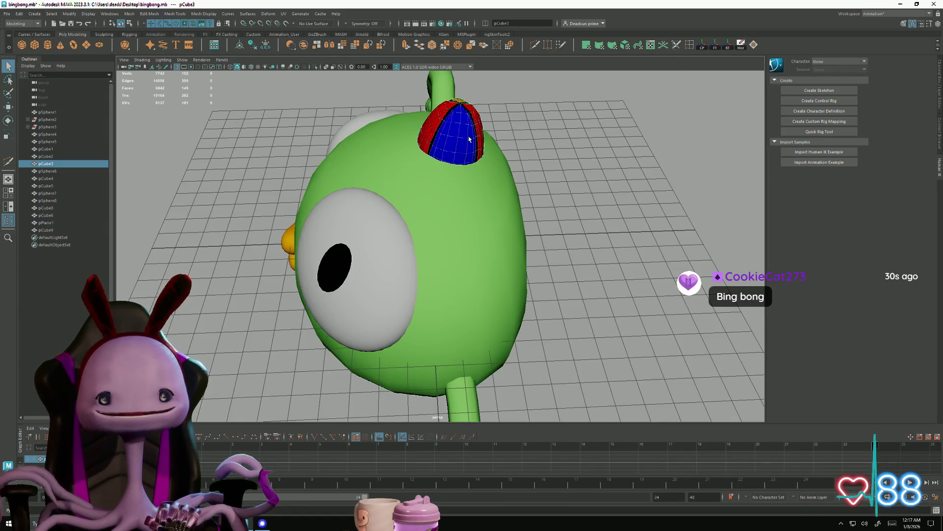
scroll(442, 158, up, 5)
mouse_move(441, 158)
alt+mouse_down()
mouse_move(488, 261)
mouse_move(447, 252)
alt+mouse_up()
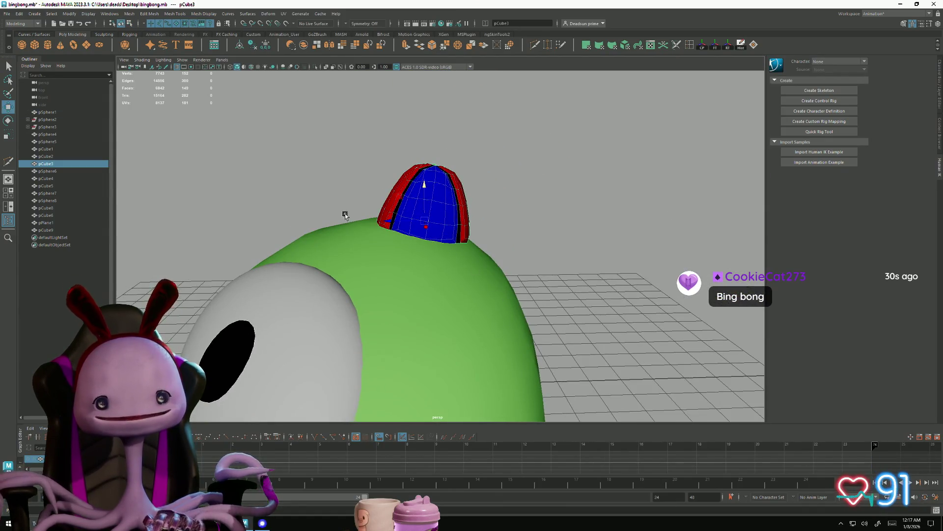
mouse_move(392, 221)
mouse_down()
mouse_move(377, 221)
mouse_move(413, 194)
mouse_move(415, 270)
mouse_move(462, 190)
mouse_up()
key(e)
key(w)
scroll(458, 187, down, 10)
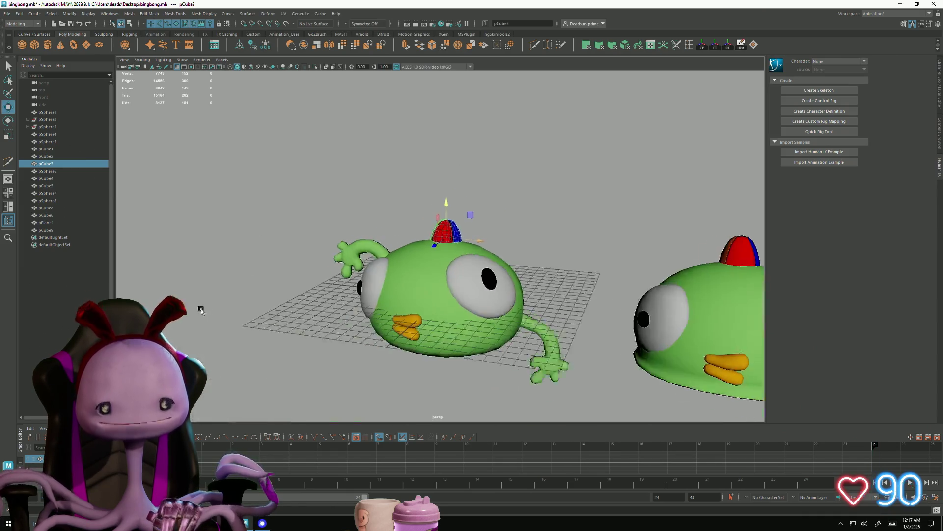
Step: Duplicate both arms of the first character with Ctrl+D and move the copies onto the second character
mouse_move(385, 310)
alt+mouse_down()
mouse_move(399, 304)
mouse_move(401, 322)
mouse_move(482, 300)
alt+mouse_up()
click(364, 258)
shift+click(534, 306)
mouse_move(558, 348)
alt+mouse_down()
mouse_move(491, 324)
mouse_move(565, 311)
mouse_move(702, 316)
alt+mouse_up()
key(ctrl+d)
mouse_move(707, 329)
alt+mouse_down()
mouse_move(702, 317)
mouse_move(628, 317)
mouse_move(724, 308)
mouse_move(764, 353)
mouse_move(825, 268)
mouse_move(795, 253)
mouse_move(771, 282)
mouse_move(642, 341)
mouse_move(688, 388)
mouse_move(659, 320)
mouse_move(564, 344)
alt+mouse_up()
click(411, 284)
scroll(411, 284, up, 5)
right_click(430, 315)
click(430, 294)
click(437, 319)
alt+drag(437, 320, 464, 278)
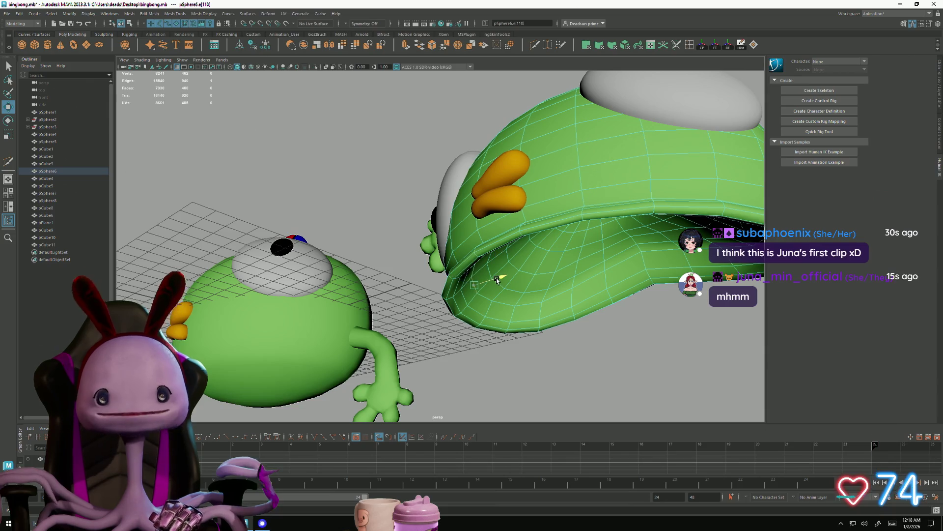
alt+drag(526, 320, 491, 310)
scroll(491, 309, down, 8)
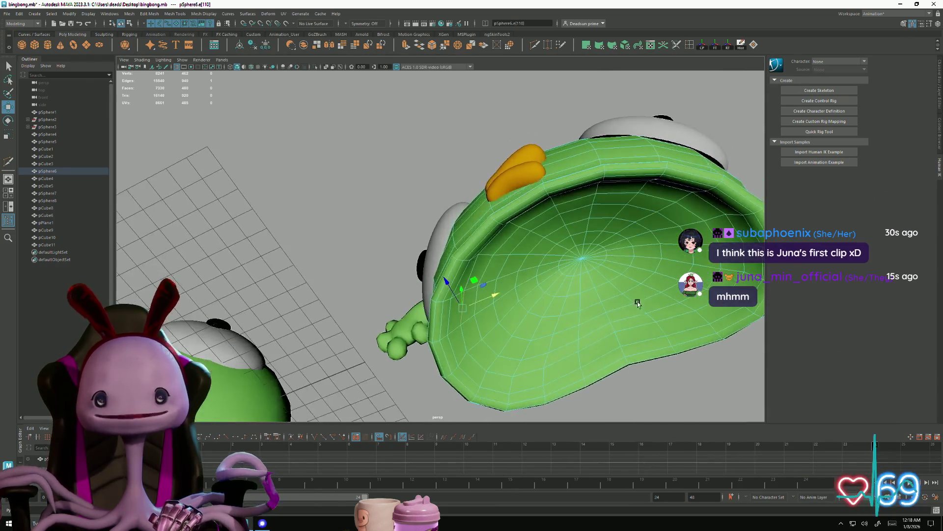
alt+drag(432, 388, 462, 374)
right_click(493, 215)
click(411, 360)
mouse_move(410, 360)
alt+mouse_down()
mouse_move(407, 284)
mouse_move(414, 303)
mouse_move(398, 358)
mouse_move(396, 337)
mouse_move(408, 339)
alt+mouse_up()
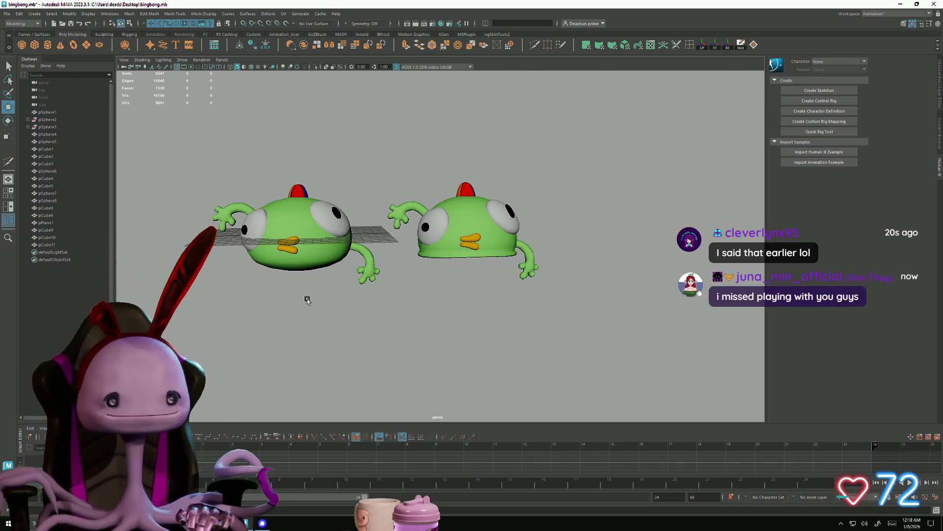
scroll(322, 282, up, 5)
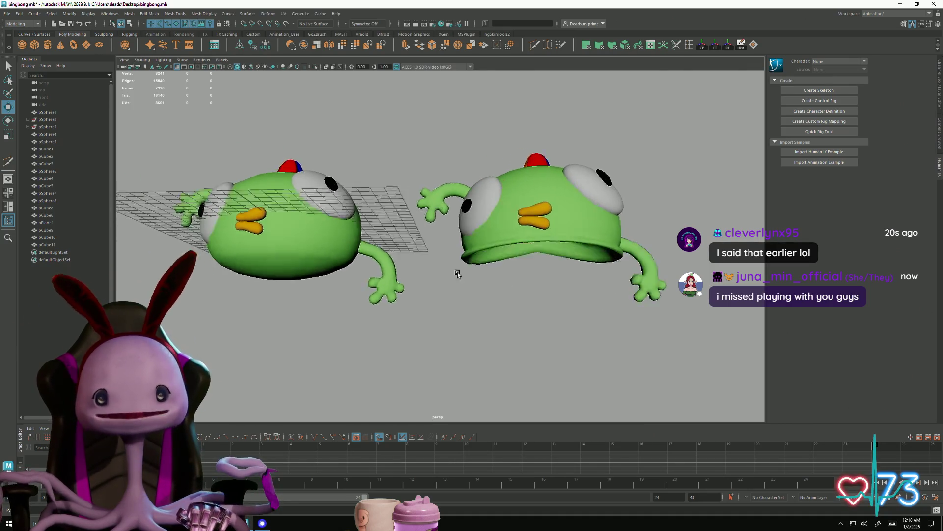
scroll(458, 274, down, 3)
mouse_move(407, 269)
alt+mouse_down()
mouse_move(421, 269)
mouse_move(248, 265)
mouse_move(364, 266)
mouse_move(276, 259)
mouse_move(313, 268)
mouse_move(295, 280)
alt+mouse_up()
scroll(313, 268, up, 5)
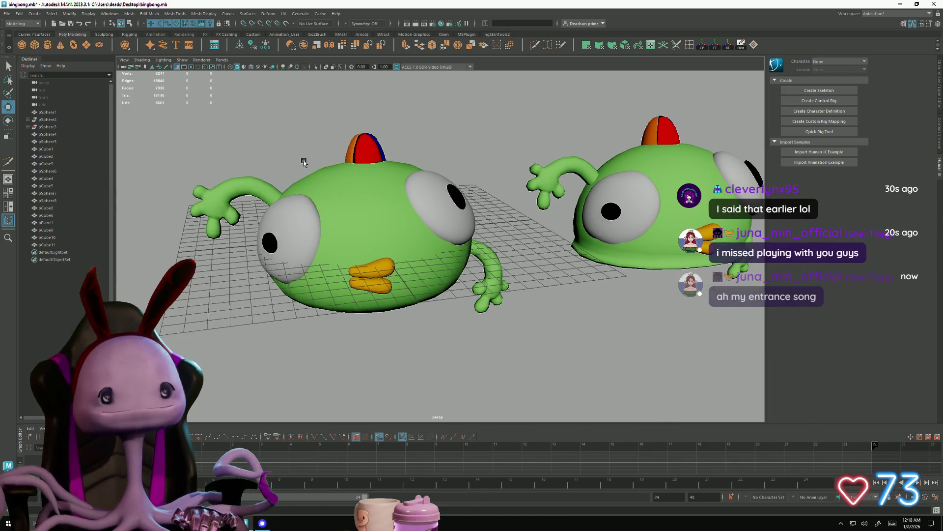
mouse_move(427, 320)
alt+mouse_down()
mouse_move(450, 325)
mouse_move(417, 309)
mouse_move(477, 324)
mouse_move(507, 318)
mouse_move(427, 314)
alt+mouse_up()
mouse_move(586, 359)
alt+mouse_down()
mouse_move(372, 315)
mouse_move(396, 320)
mouse_move(433, 297)
alt+mouse_up()
click(438, 267)
click(450, 245)
click(402, 331)
mouse_move(402, 331)
alt+mouse_down()
mouse_move(441, 357)
mouse_move(449, 268)
mouse_move(446, 321)
mouse_move(424, 370)
mouse_move(413, 331)
alt+mouse_up()
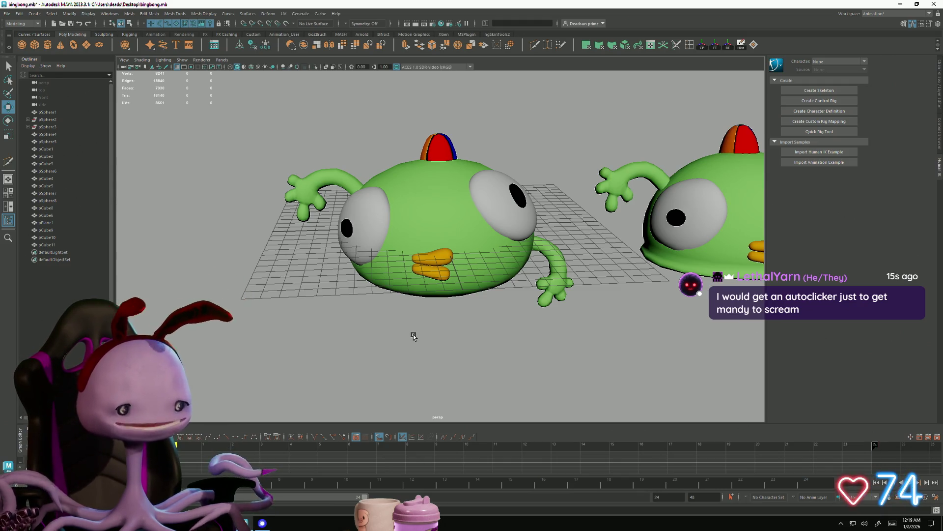
alt+drag(439, 246, 446, 244)
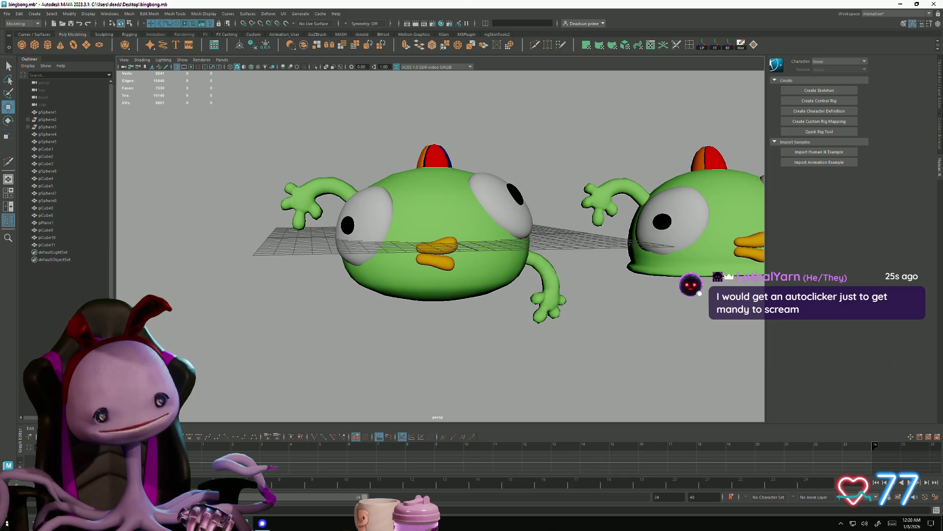
mouse_move(341, 338)
alt+mouse_down()
mouse_move(499, 339)
mouse_move(322, 341)
mouse_move(329, 322)
mouse_move(329, 330)
alt+mouse_up()
click(375, 285)
mouse_move(374, 285)
alt+mouse_down()
mouse_move(423, 318)
mouse_move(413, 322)
mouse_move(579, 318)
mouse_move(434, 379)
mouse_move(421, 318)
mouse_move(498, 347)
alt+mouse_up()
alt+right_drag(498, 347, 293, 318)
mouse_move(293, 318)
alt+mouse_down()
mouse_move(413, 332)
mouse_move(412, 278)
mouse_move(408, 352)
mouse_move(453, 350)
mouse_move(379, 331)
mouse_move(395, 315)
alt+mouse_up()
click(390, 331)
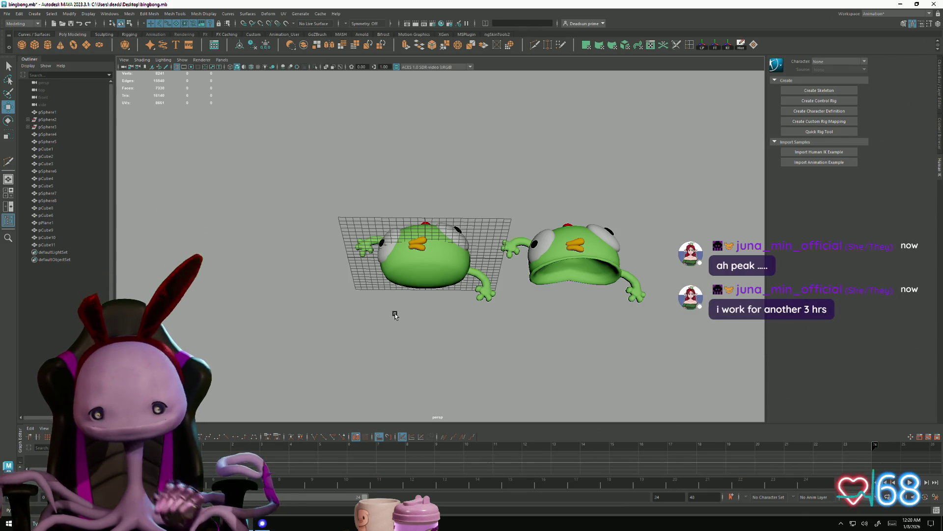
alt+drag(362, 218, 378, 288)
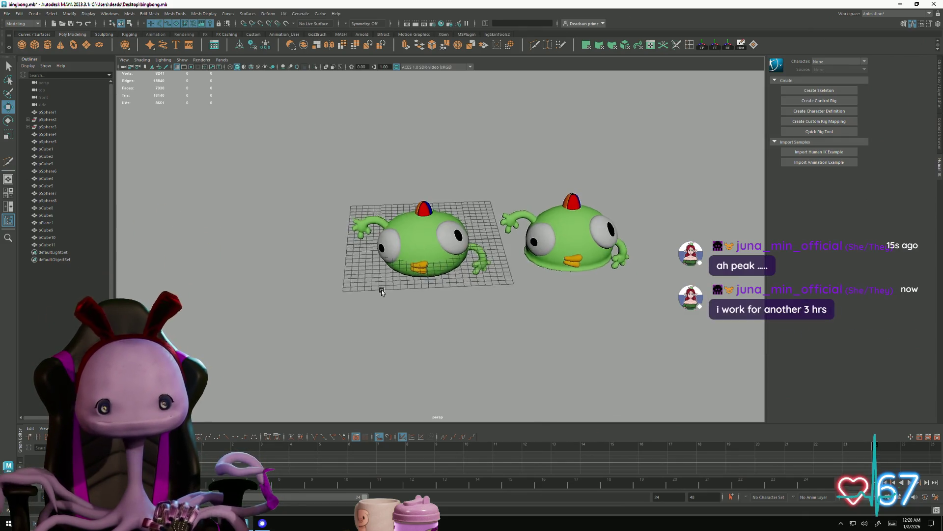
scroll(499, 341, up, 5)
mouse_move(499, 341)
alt+mouse_down()
mouse_move(450, 289)
mouse_move(483, 275)
mouse_move(518, 288)
mouse_move(441, 283)
mouse_move(432, 310)
mouse_move(420, 225)
mouse_move(421, 299)
mouse_move(432, 222)
mouse_move(422, 263)
mouse_move(428, 282)
mouse_move(451, 213)
mouse_move(433, 282)
mouse_move(457, 256)
mouse_move(489, 289)
mouse_move(507, 267)
mouse_move(448, 277)
mouse_move(444, 261)
mouse_move(436, 299)
mouse_move(432, 288)
mouse_move(452, 271)
alt+mouse_up()
Step: Rotate the first bird's right-hand pupil pSphere5 to tilt it, then select the other pupil pSphere4
click(334, 274)
alt+drag(322, 280, 581, 361)
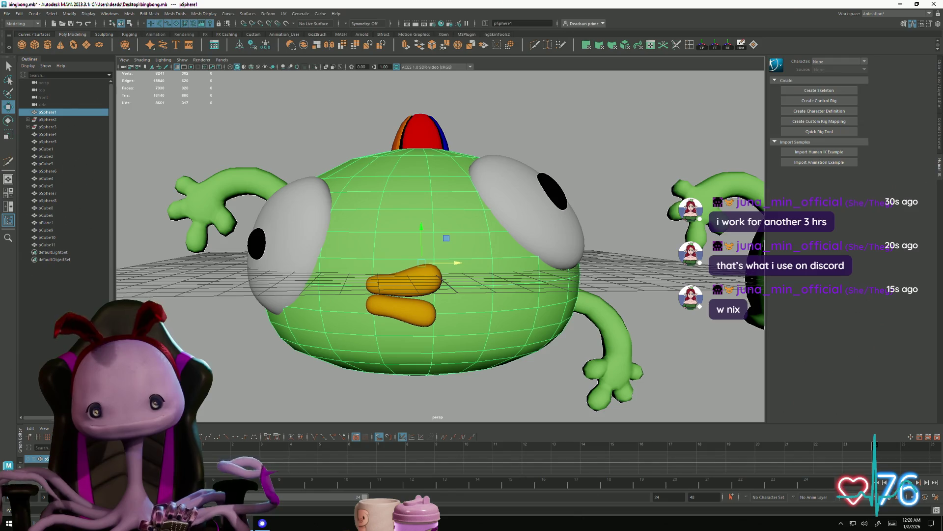
click(550, 203)
alt+drag(591, 295, 522, 305)
key(e)
mouse_move(478, 253)
mouse_down()
mouse_move(493, 259)
mouse_move(477, 300)
mouse_move(491, 305)
mouse_up()
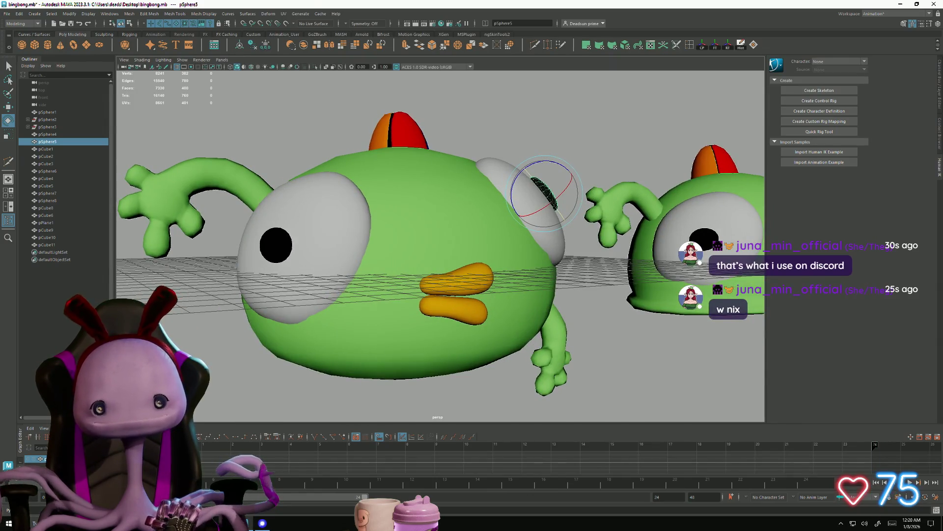
key(alt+Tab)
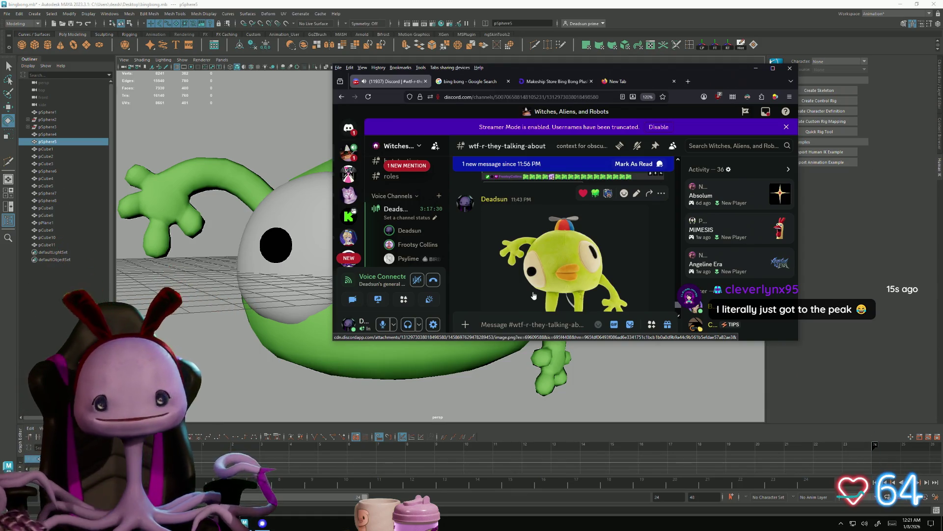
click(276, 244)
mouse_move(285, 256)
alt+mouse_down()
mouse_move(310, 292)
mouse_move(378, 272)
alt+mouse_up()
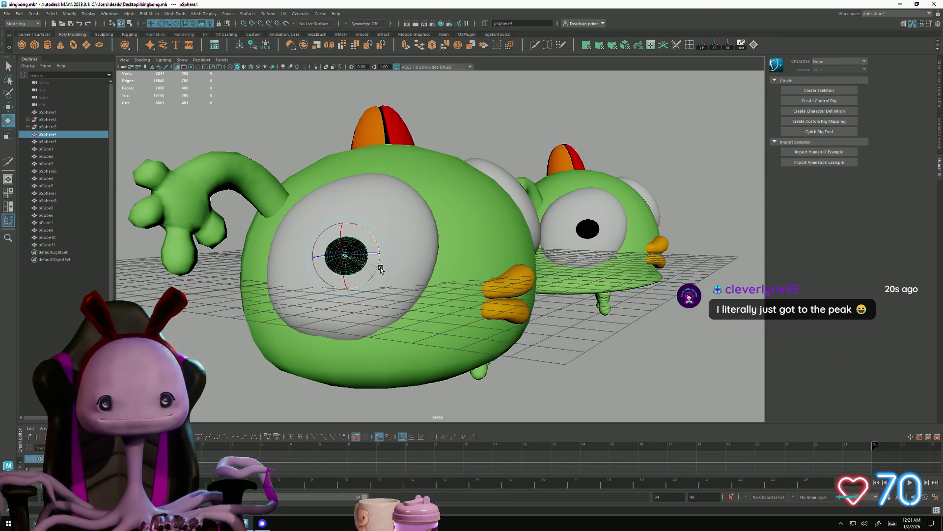
Step: Scale pSphere4 wider along X into a horizontal oval, then clear the selection and view both birds
key(r)
drag(382, 260, 385, 259)
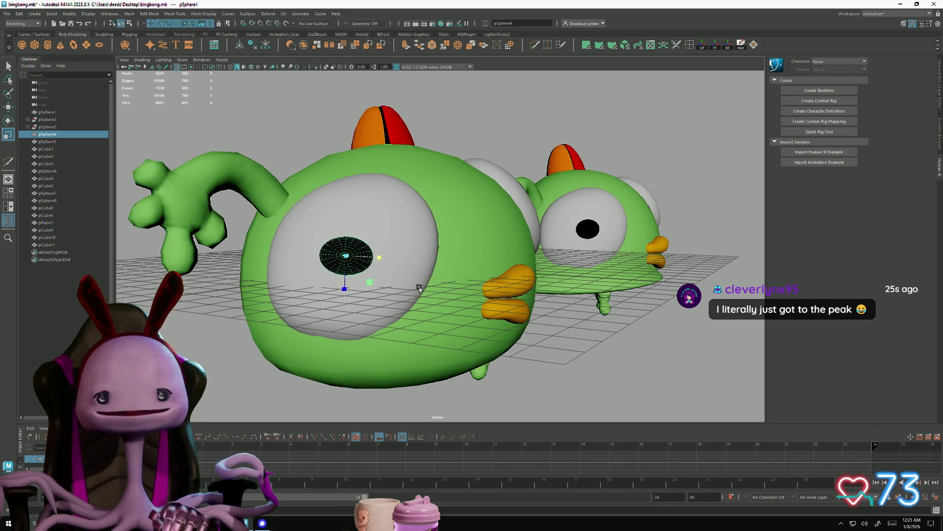
click(588, 228)
mouse_move(588, 228)
alt+mouse_down()
mouse_move(648, 248)
mouse_move(706, 233)
alt+mouse_up()
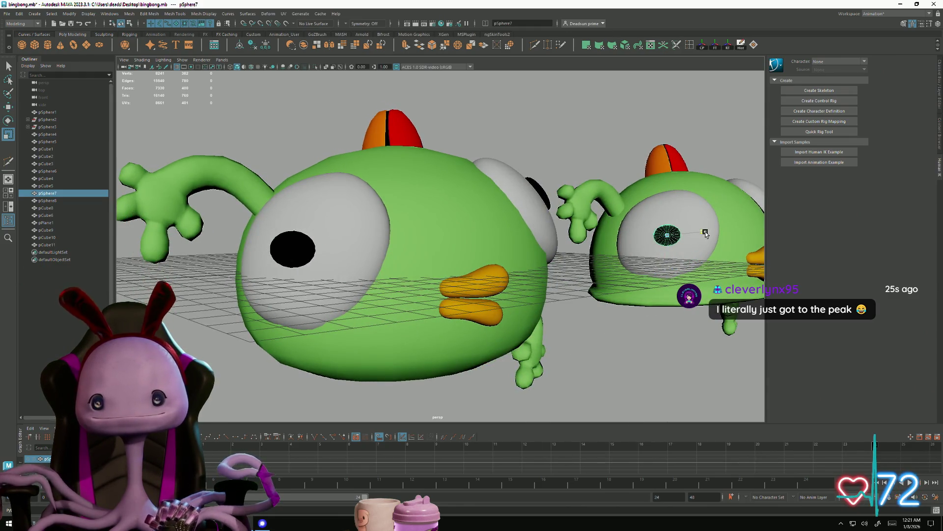
click(663, 382)
mouse_move(663, 383)
alt+mouse_down()
mouse_move(531, 354)
mouse_move(364, 348)
mouse_move(396, 356)
mouse_move(420, 341)
mouse_move(394, 345)
mouse_move(403, 345)
alt+mouse_up()
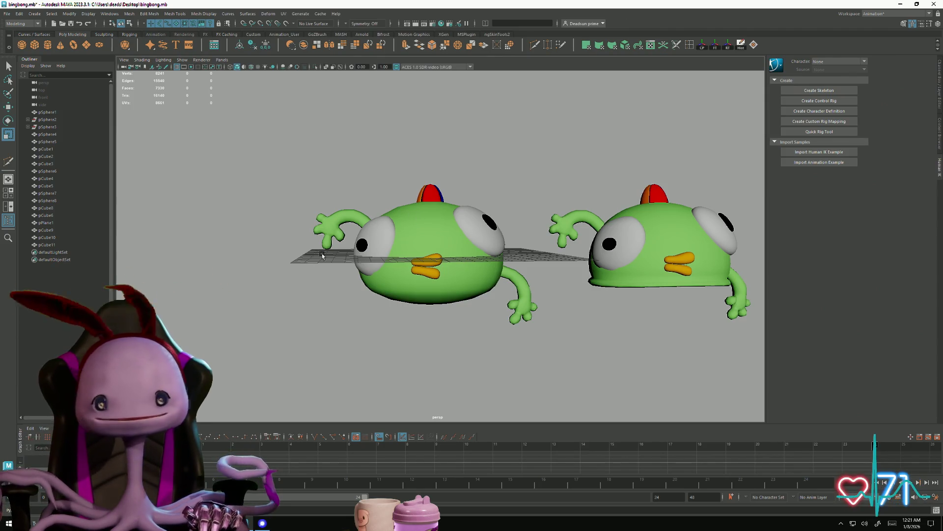
key(alt+Tab)
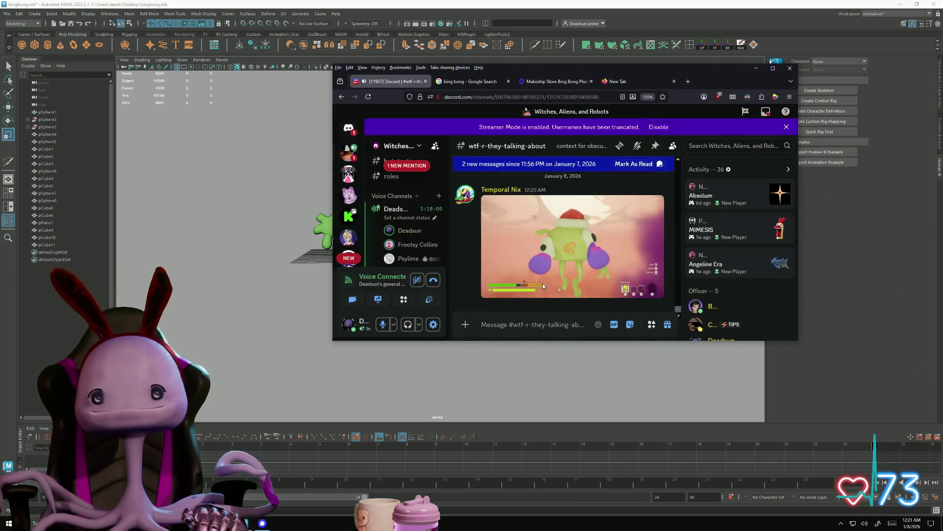
Step: Enlarge the posted game screenshot in Discord, then switch back to Maya
click(541, 239)
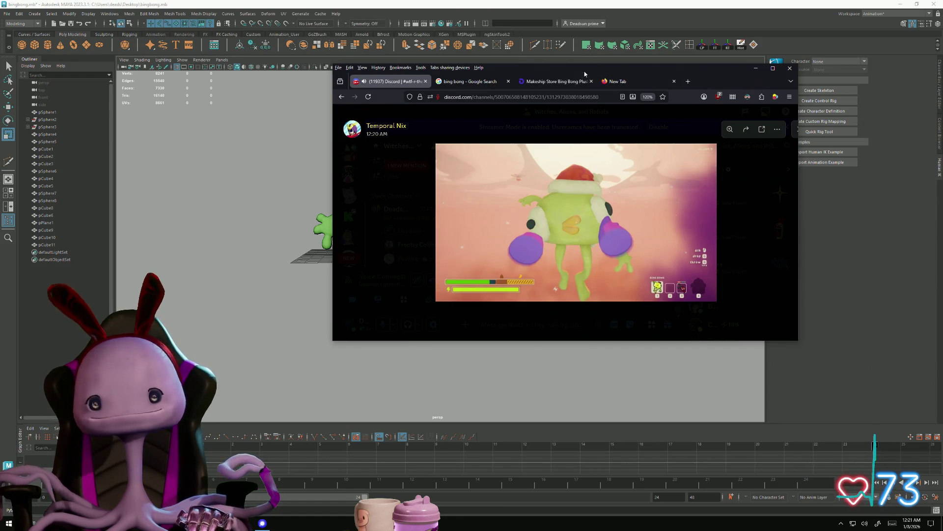
key(alt+Tab)
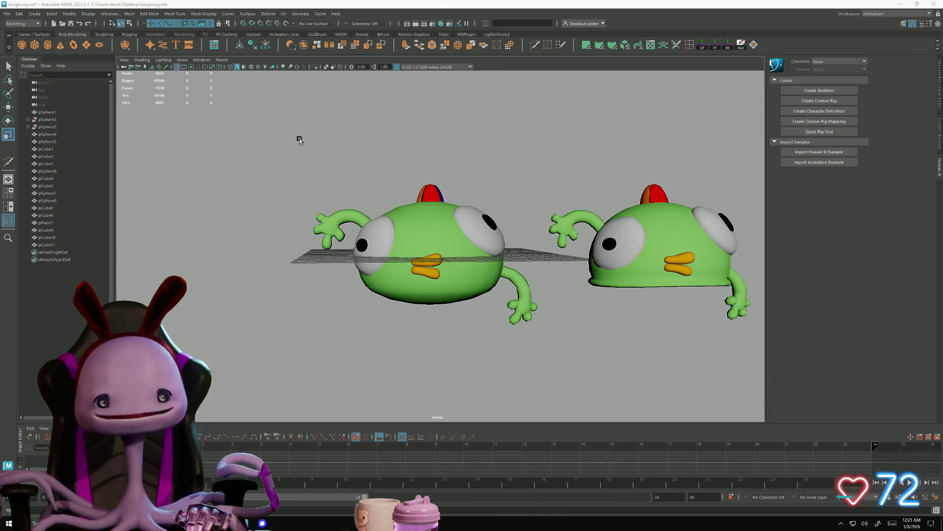
Step: Select and frame the bird's left arm (pCube8) and switch to face editing
scroll(310, 123, up, 5)
mouse_move(353, 197)
alt+mouse_down()
mouse_move(394, 268)
mouse_move(340, 229)
alt+mouse_up()
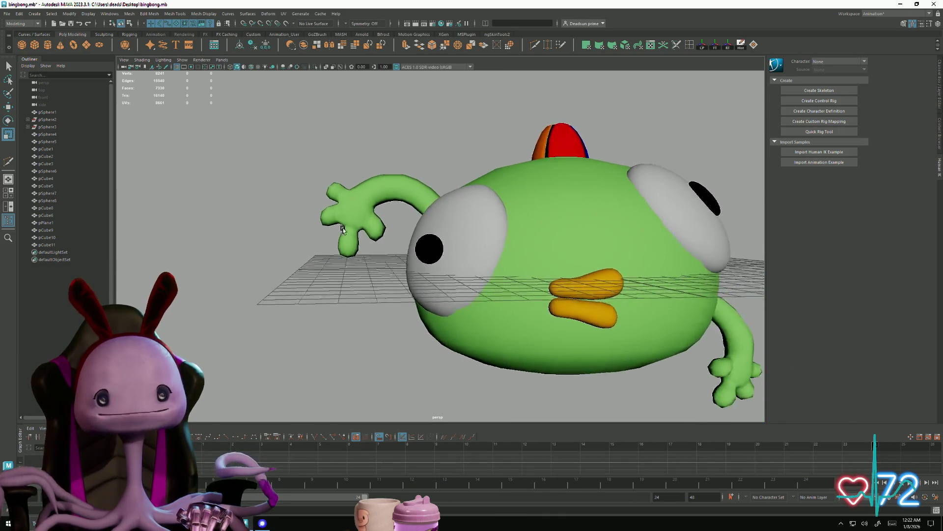
scroll(340, 229, up, 3)
click(324, 206)
key(f)
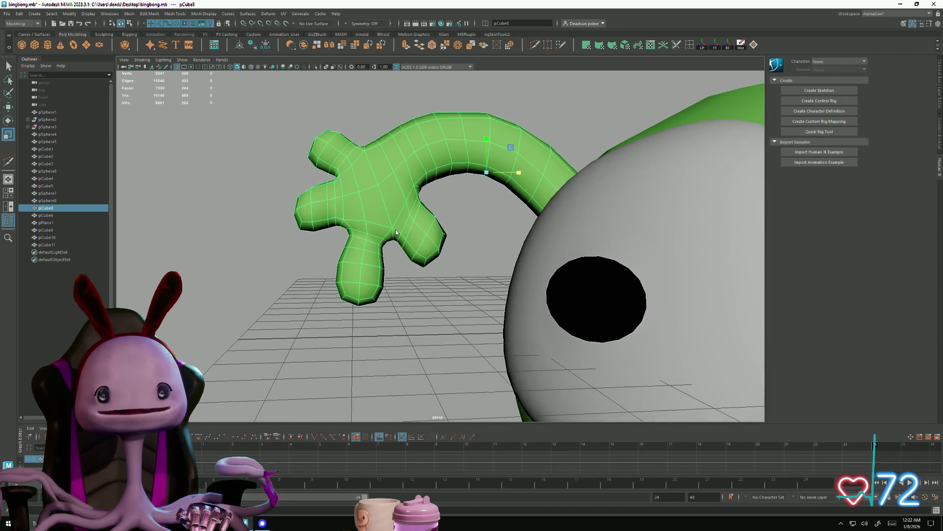
key(F11)
Step: Select the finger faces on the hand and shift them slightly left
click(414, 211)
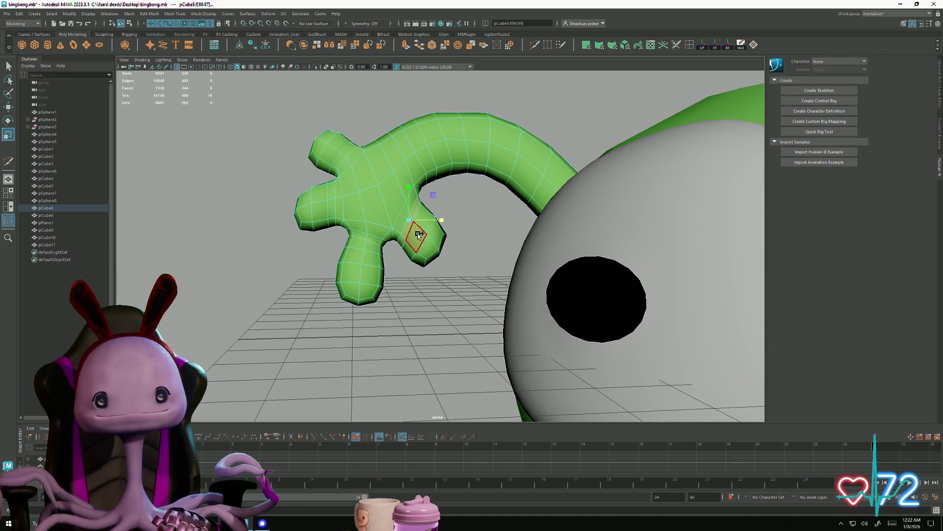
shift+click(421, 215)
shift+click(434, 240)
mouse_move(449, 228)
alt+mouse_down()
mouse_move(463, 232)
mouse_move(419, 240)
alt+mouse_up()
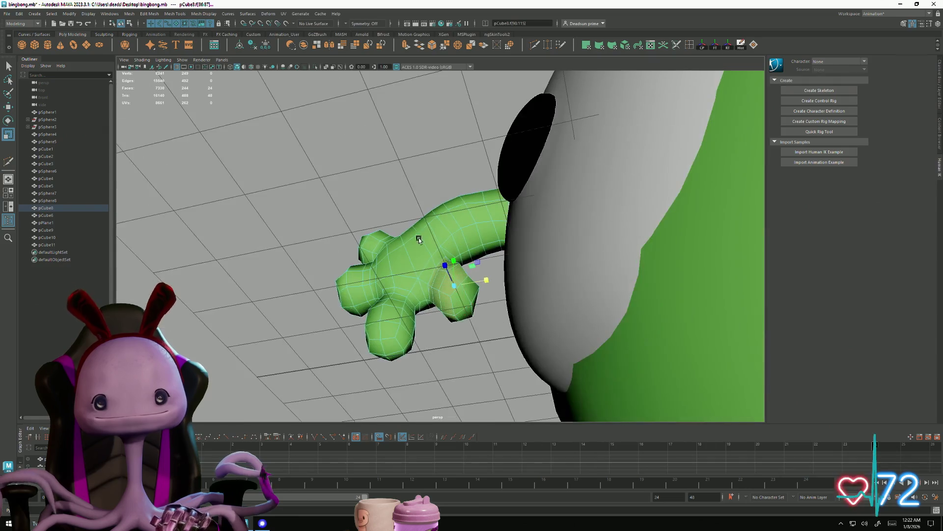
shift+click(476, 308)
mouse_move(476, 309)
alt+mouse_down()
mouse_move(453, 274)
mouse_move(358, 309)
mouse_move(350, 348)
mouse_move(460, 309)
alt+mouse_up()
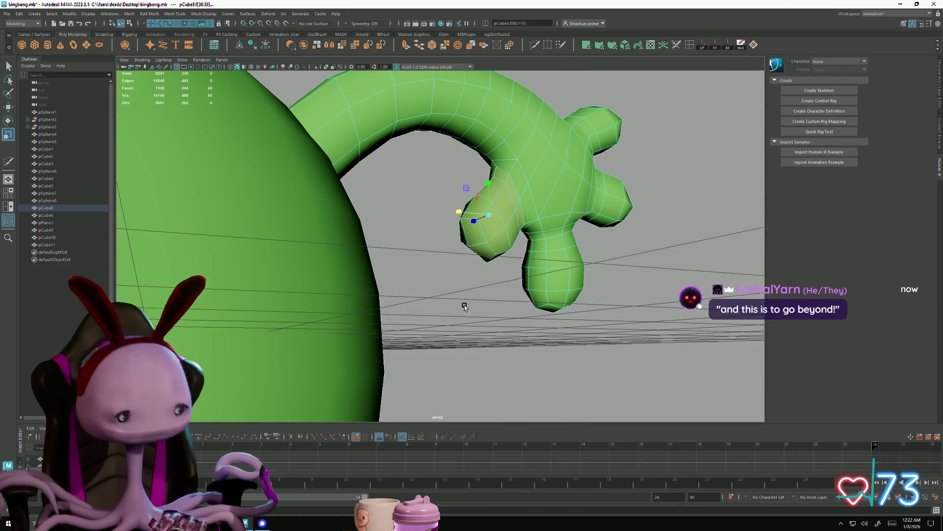
drag(490, 217, 454, 239)
Step: Switch to the Move tool and pick a face on the other green hand
mouse_move(466, 239)
alt+mouse_down()
mouse_move(448, 238)
mouse_move(452, 266)
mouse_move(433, 245)
mouse_move(405, 270)
mouse_move(438, 161)
alt+mouse_up()
key(w)
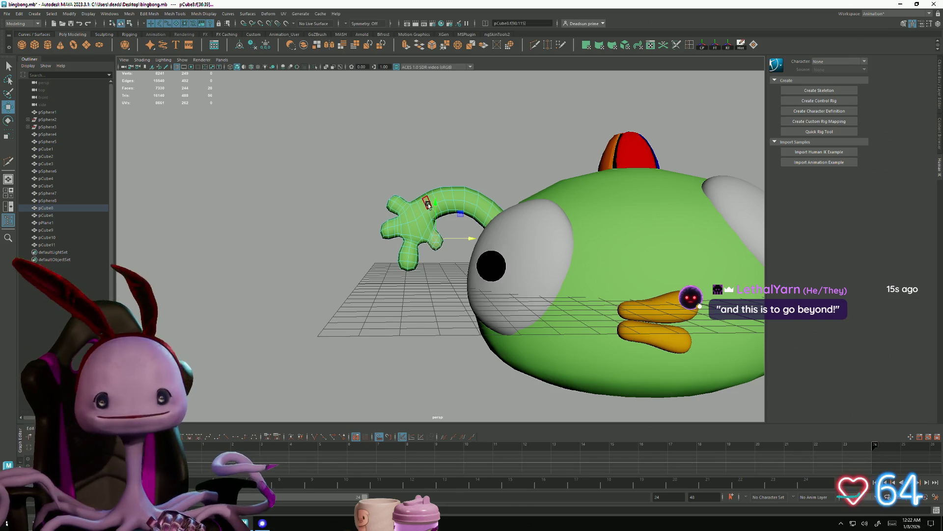
click(435, 208)
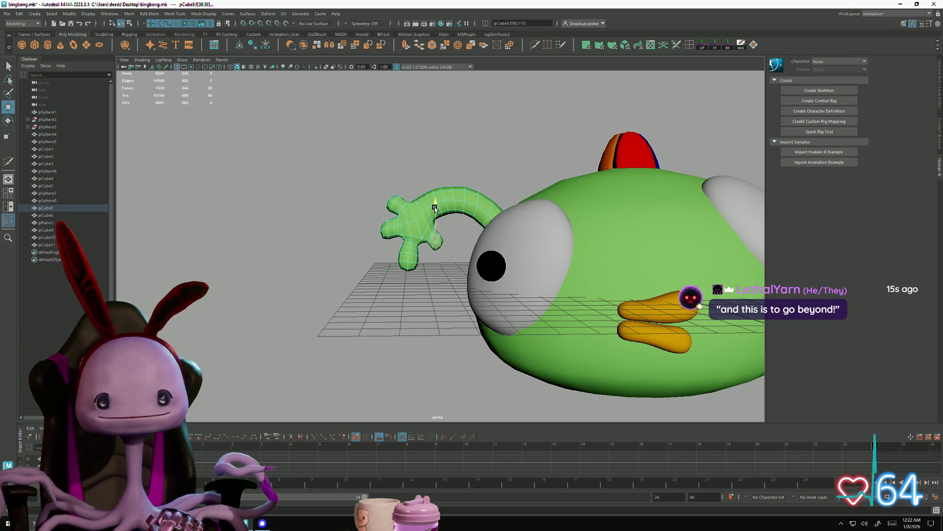
mouse_move(521, 301)
alt+mouse_down()
mouse_move(673, 390)
mouse_move(489, 275)
alt+mouse_up()
Step: Marquee-select the thumb faces on pCube9 and scale them down
right_click(488, 275)
click(441, 248)
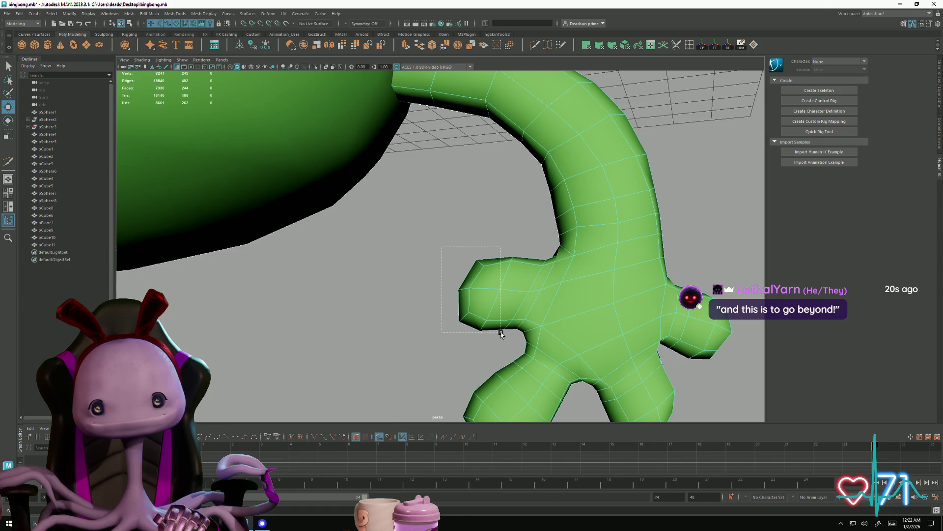
drag(500, 333, 505, 315)
alt+drag(531, 261, 558, 233)
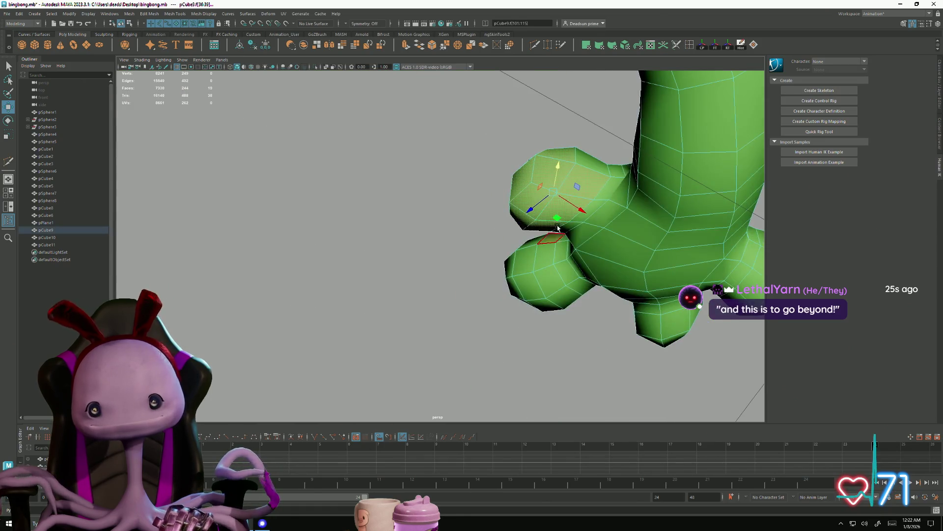
mouse_move(594, 170)
alt+mouse_down()
mouse_move(573, 238)
mouse_move(472, 227)
mouse_move(501, 236)
mouse_move(344, 272)
alt+mouse_up()
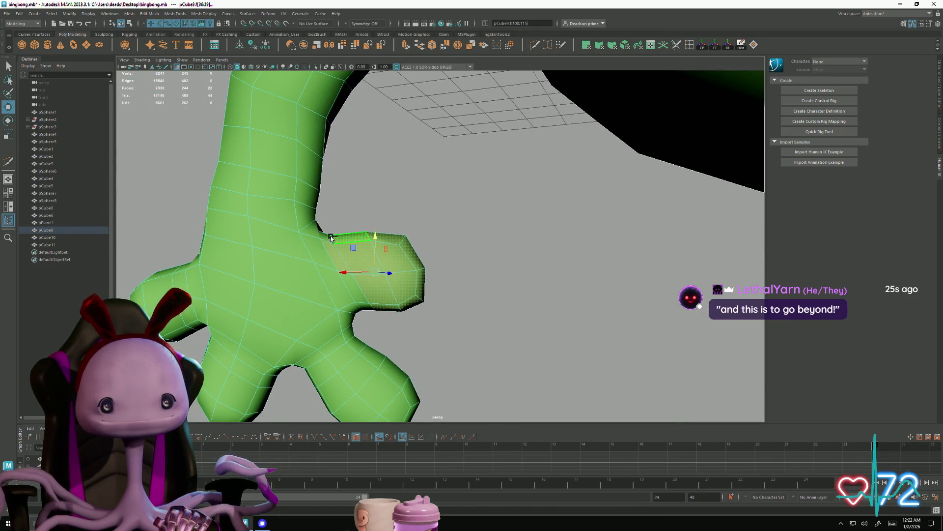
mouse_move(357, 289)
alt+mouse_down()
mouse_move(383, 290)
mouse_move(351, 266)
mouse_move(360, 308)
mouse_move(344, 275)
mouse_move(400, 320)
mouse_move(386, 305)
mouse_move(407, 291)
mouse_move(373, 304)
alt+mouse_up()
key(e)
key(r)
Step: Switch the hand to vertex mode and pick individual thumb vertices along its edge
right_drag(353, 292, 317, 280)
click(344, 294)
alt+drag(344, 300, 351, 246)
key(w)
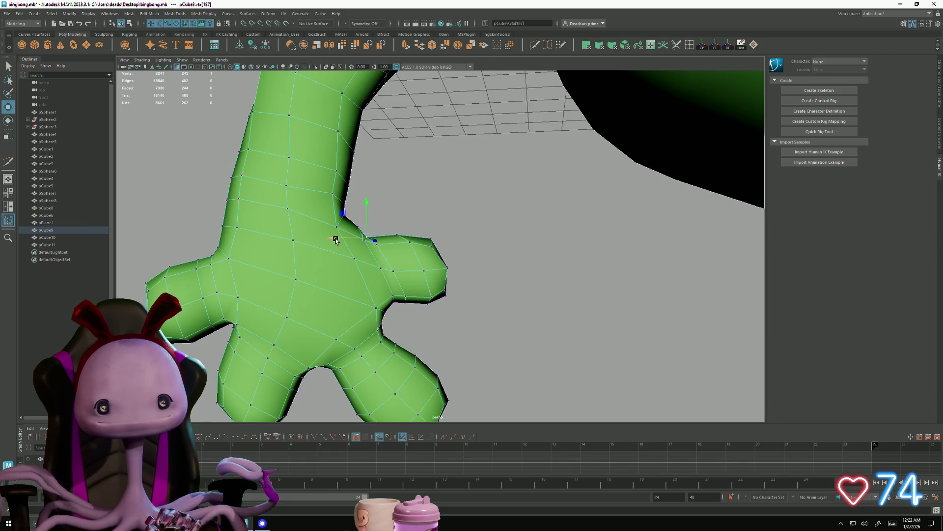
mouse_move(340, 239)
alt+mouse_down()
mouse_move(375, 293)
mouse_move(391, 249)
mouse_move(461, 227)
alt+mouse_up()
click(337, 211)
click(328, 213)
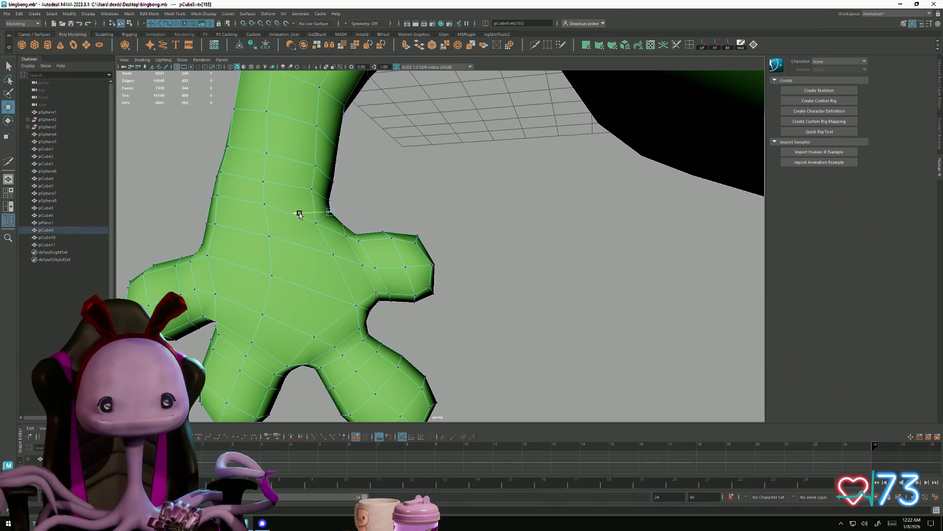
scroll(300, 215, down, 5)
scroll(386, 241, up, 4)
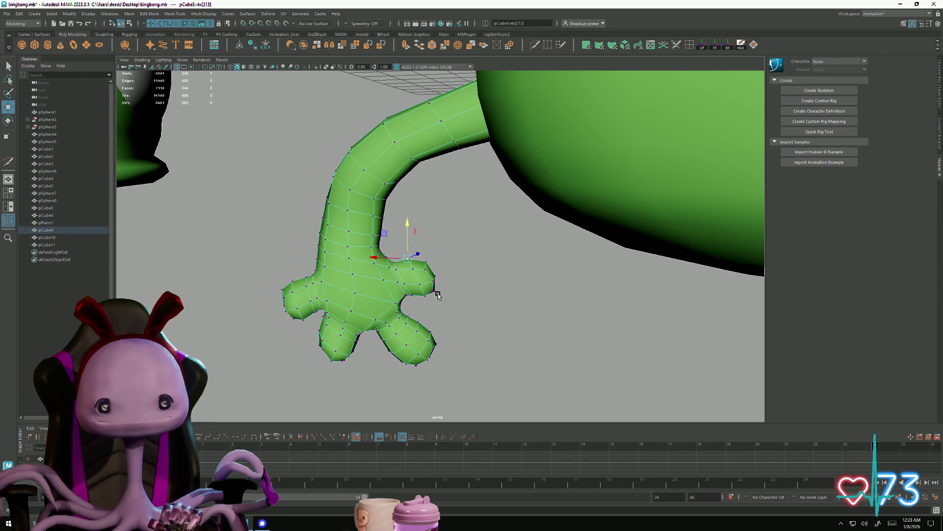
scroll(433, 285, down, 5)
scroll(579, 371, up, 6)
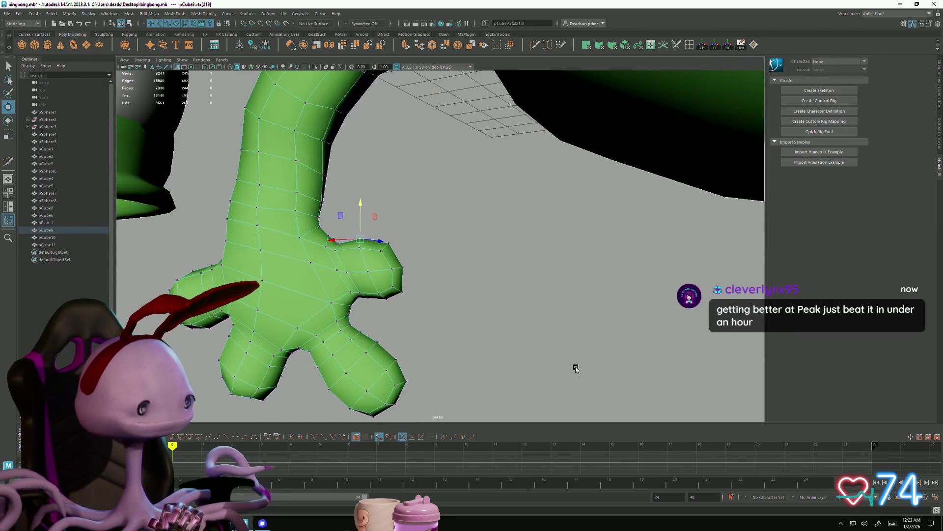
scroll(472, 311, down, 2)
scroll(459, 347, up, 4)
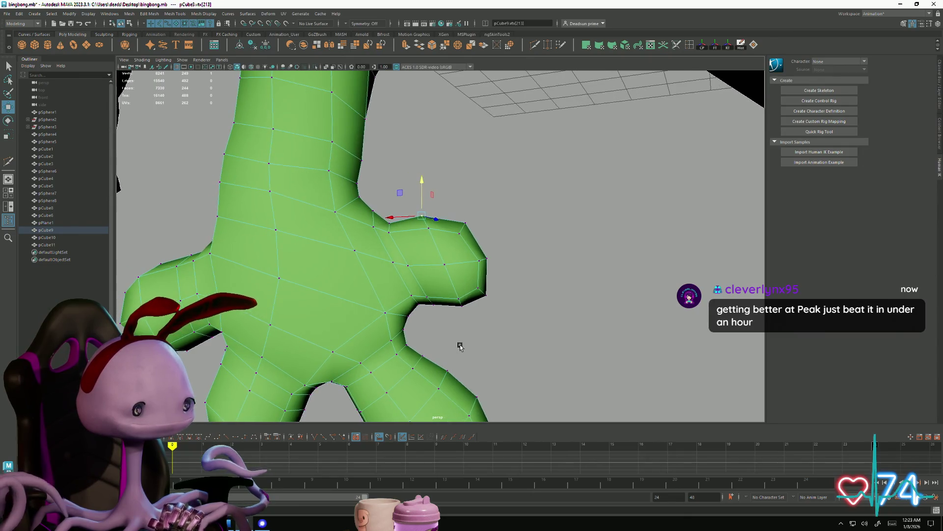
scroll(506, 358, up, 3)
scroll(510, 234, down, 1)
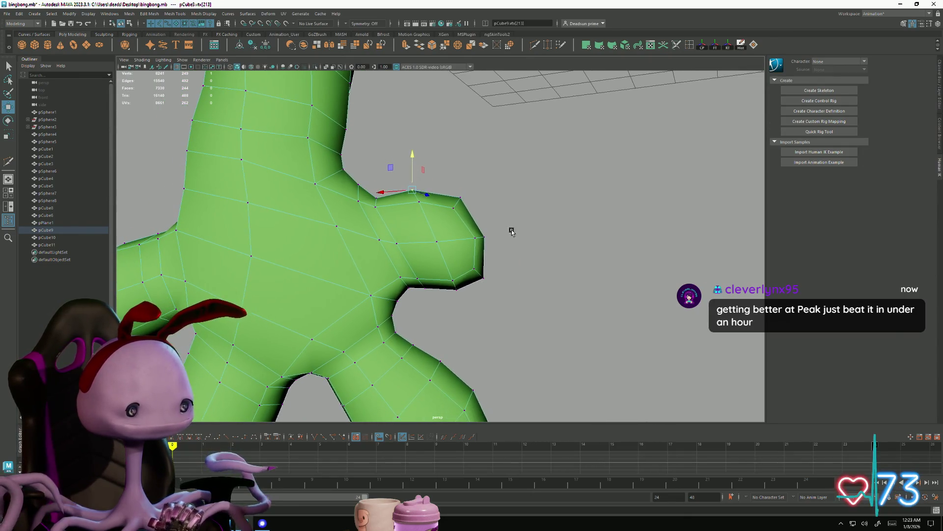
Step: Select the ring of thumb vertices and scale them inward to slim the thumb
drag(404, 166, 519, 293)
key(f)
mouse_move(426, 313)
alt+mouse_down()
mouse_move(491, 275)
mouse_move(514, 284)
alt+mouse_up()
ctrl+click(481, 305)
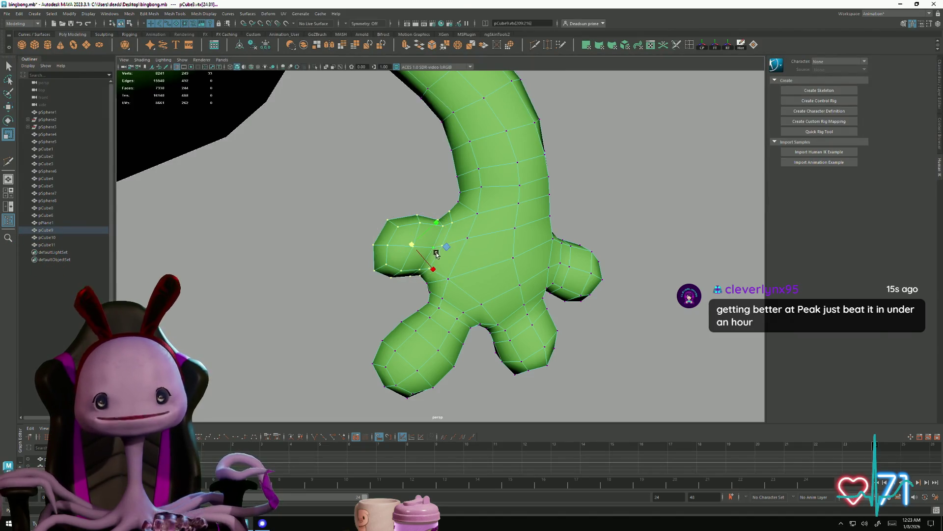
drag(410, 245, 407, 245)
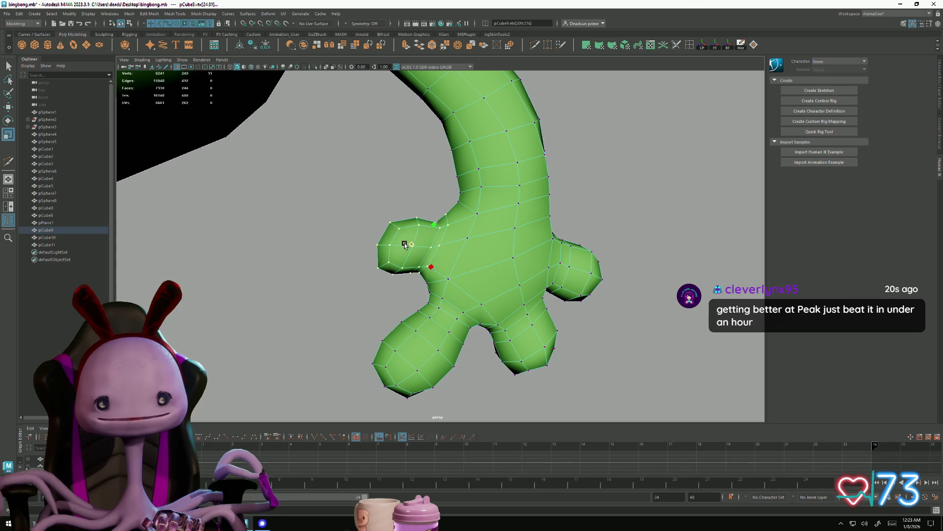
alt+right_drag(470, 275, 346, 259)
mouse_move(346, 259)
alt+mouse_down()
mouse_move(432, 248)
mouse_move(305, 262)
mouse_move(418, 212)
alt+mouse_up()
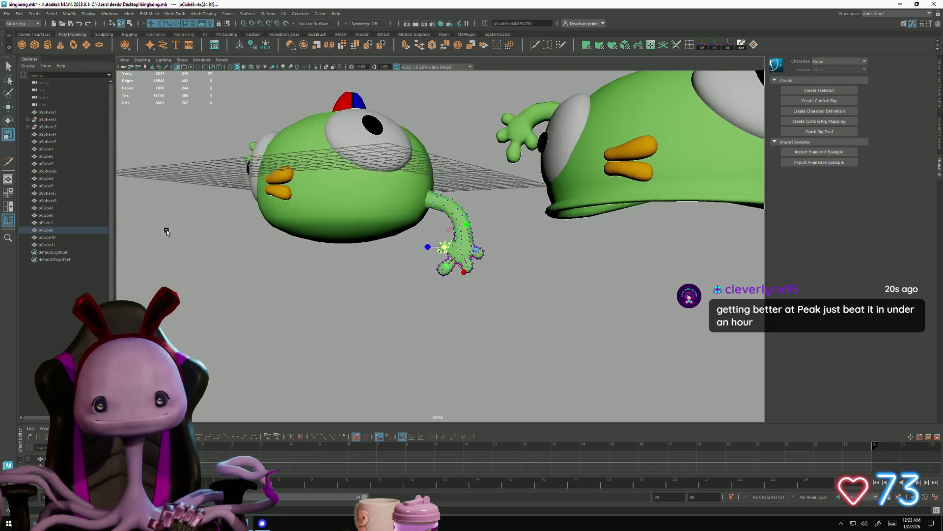
mouse_move(418, 211)
right_down()
mouse_move(415, 230)
mouse_move(387, 250)
right_up()
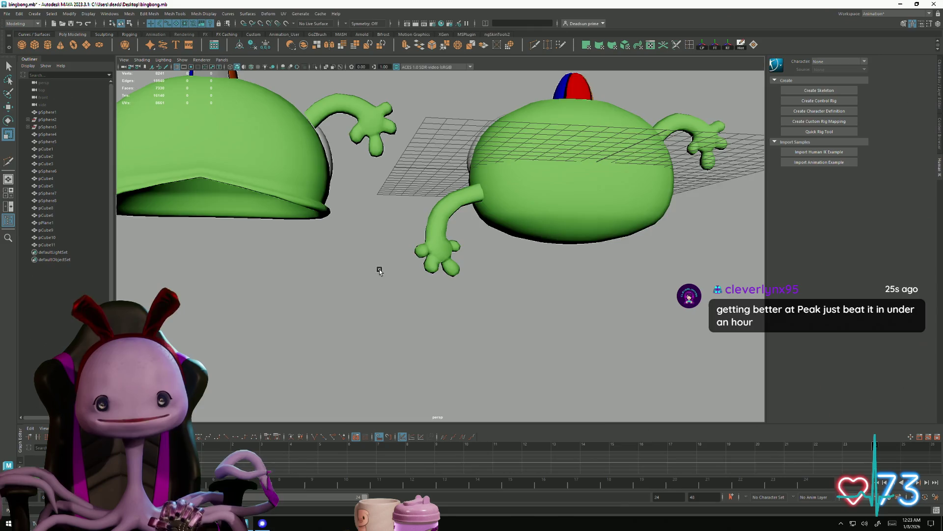
alt+drag(388, 251, 452, 299)
alt+right_drag(453, 299, 308, 273)
mouse_move(308, 273)
alt+mouse_down()
mouse_move(390, 295)
mouse_move(375, 309)
mouse_move(382, 322)
mouse_move(354, 306)
alt+mouse_up()
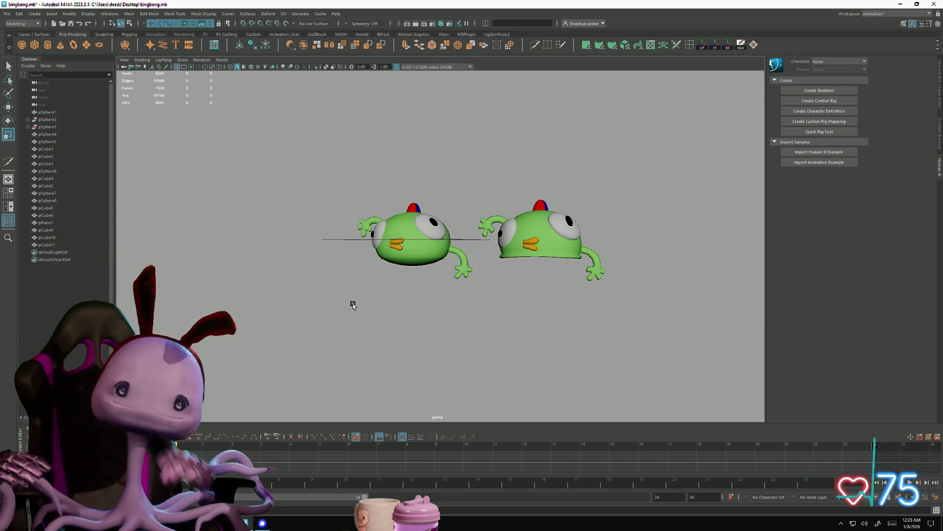
mouse_move(373, 285)
alt+mouse_down()
mouse_move(400, 274)
mouse_move(450, 276)
mouse_move(458, 286)
mouse_move(485, 275)
mouse_move(368, 274)
mouse_move(385, 286)
mouse_move(372, 282)
mouse_move(563, 257)
mouse_move(467, 290)
mouse_move(393, 290)
mouse_move(427, 350)
mouse_move(444, 333)
mouse_move(422, 358)
mouse_move(428, 364)
mouse_move(318, 284)
alt+mouse_up()
click(563, 257)
mouse_move(319, 284)
right_down()
mouse_move(289, 282)
mouse_move(319, 314)
mouse_move(319, 297)
right_up()
click(313, 308)
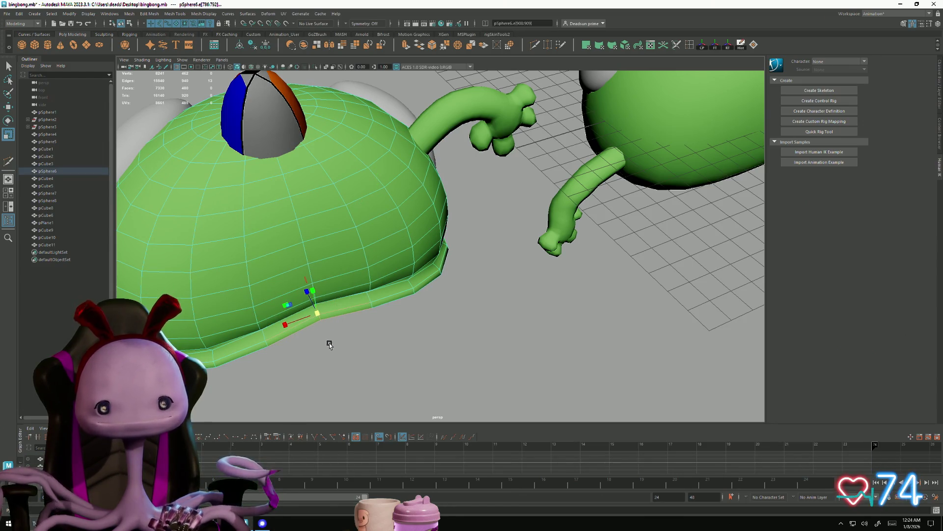
mouse_move(370, 339)
mouse_down()
mouse_move(522, 326)
mouse_move(511, 326)
mouse_up()
alt+drag(323, 303, 452, 331)
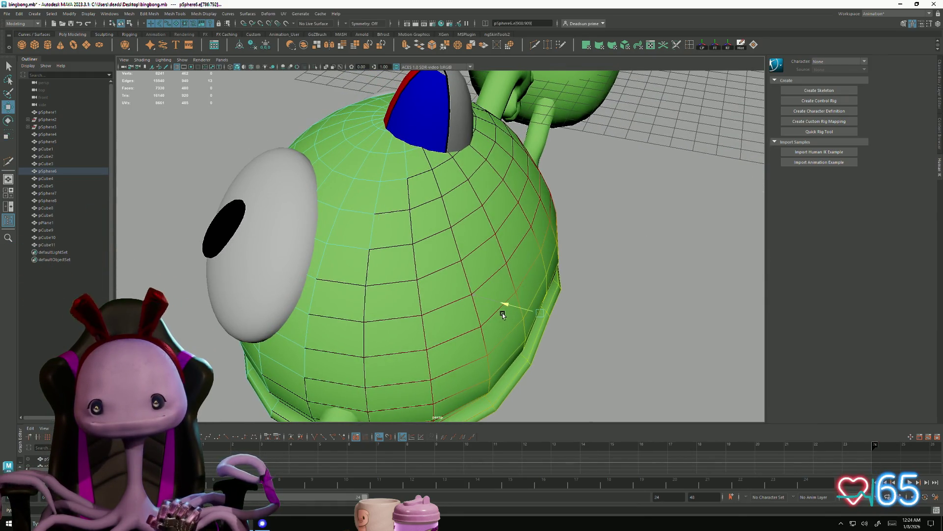
scroll(411, 321, down, 10)
mouse_move(411, 322)
alt+mouse_down()
mouse_move(400, 293)
mouse_move(415, 293)
alt+mouse_up()
right_drag(462, 221, 541, 178)
click(542, 179)
mouse_move(542, 178)
alt+mouse_down()
mouse_move(566, 261)
mouse_move(604, 273)
mouse_move(604, 309)
alt+mouse_up()
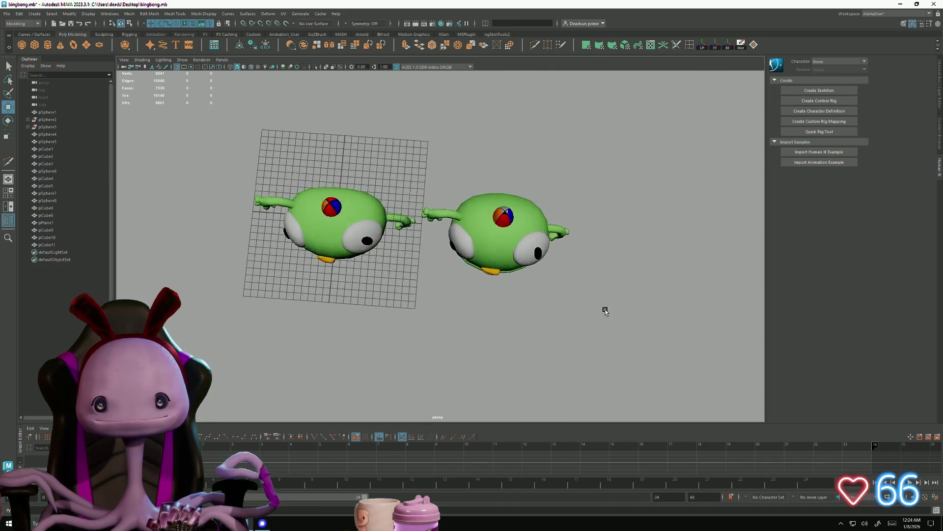
Step: Duplicate the left creature's striped cap (pCube3) and move the copy along X onto the right body
click(496, 205)
click(506, 341)
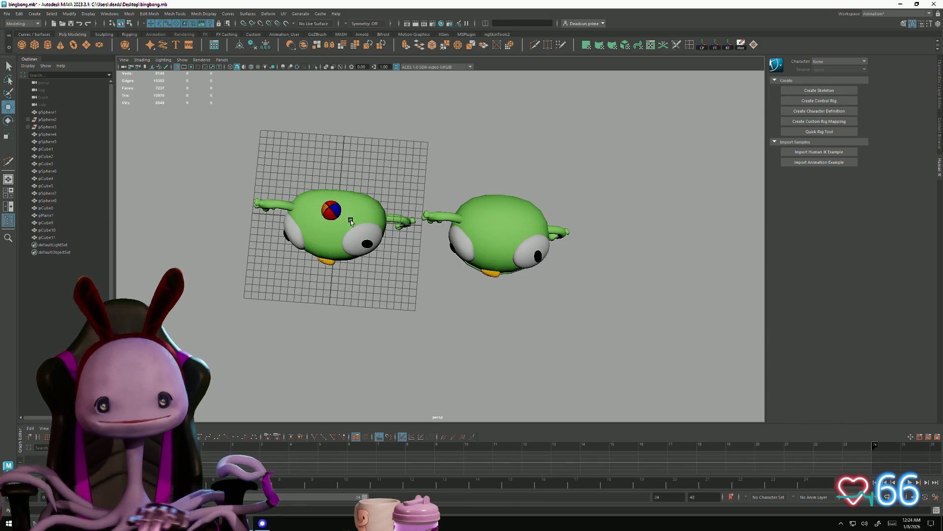
click(336, 215)
key(ctrl+d)
mouse_move(368, 212)
mouse_down()
mouse_move(498, 228)
mouse_move(499, 244)
mouse_up()
alt+right_drag(551, 314, 433, 285)
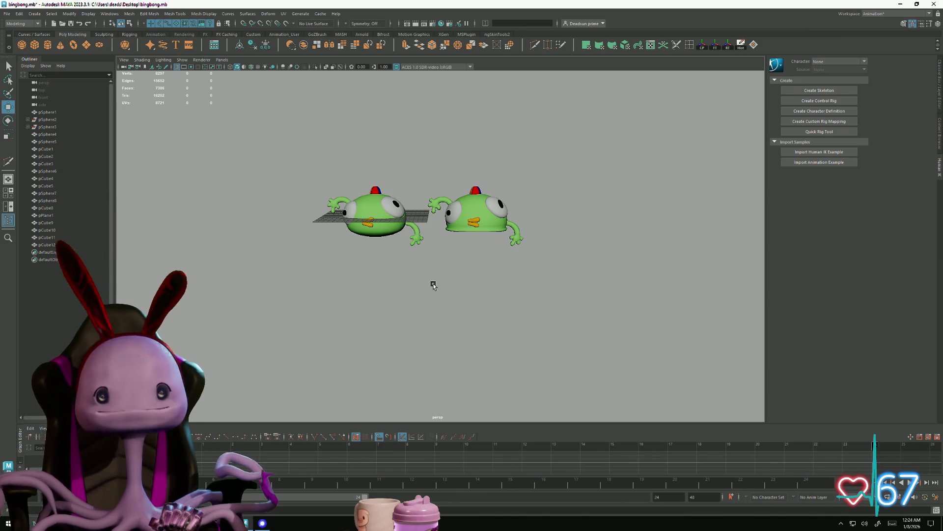
scroll(486, 200, up, 3)
Step: Delete both of the right creature's arms (pCube10 and pCube11)
click(440, 165)
shift+click(585, 243)
key(Delete)
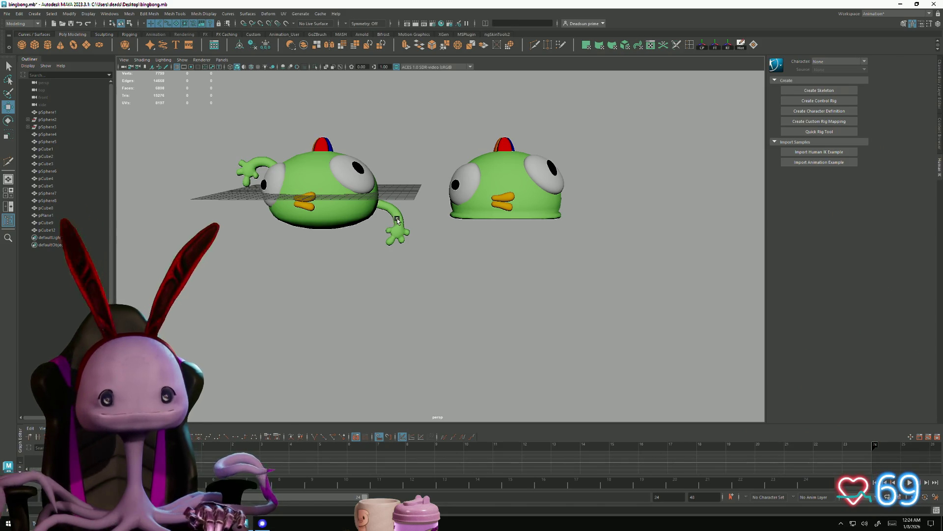
Step: Duplicate both of the left creature's arms
click(395, 230)
shift+click(254, 165)
key(ctrl+d)
Step: Move the arm copies along X onto the right creature and spread them wider along X
drag(300, 166, 474, 177)
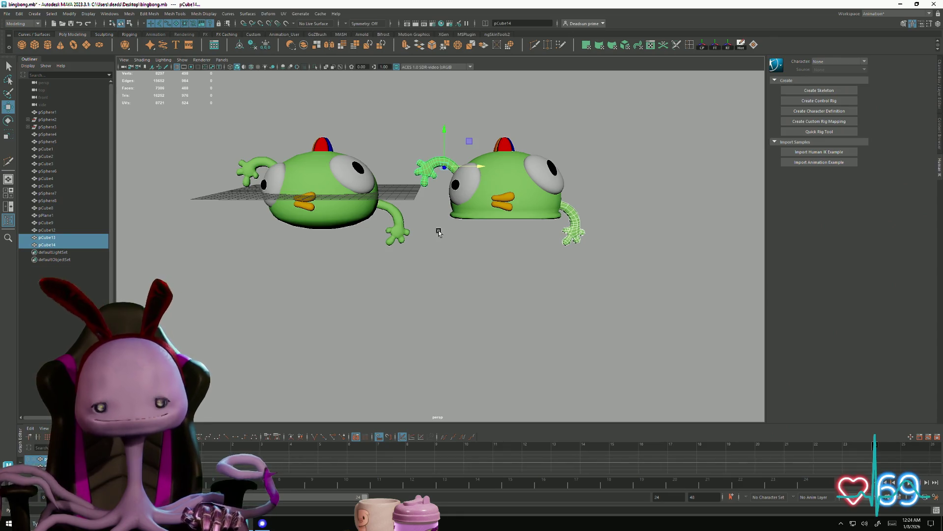
scroll(441, 228, up, 5)
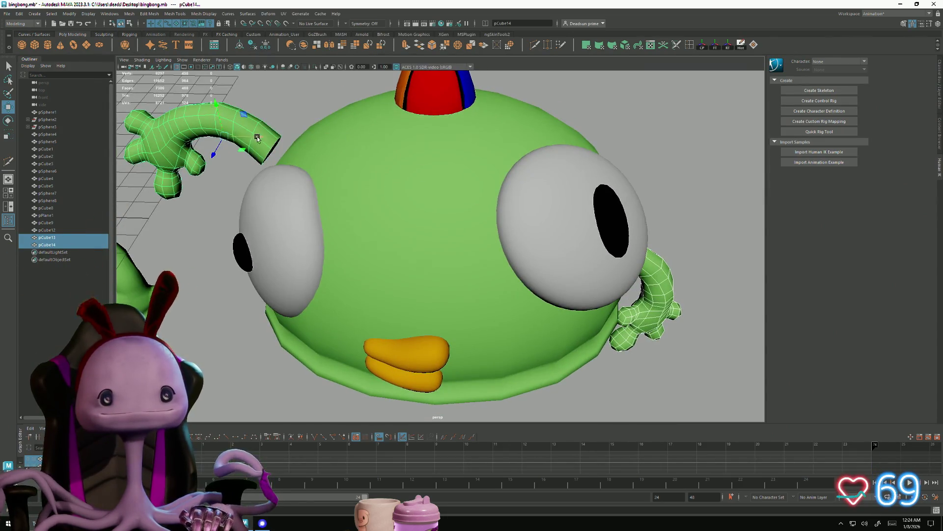
drag(265, 140, 442, 197)
click(613, 285)
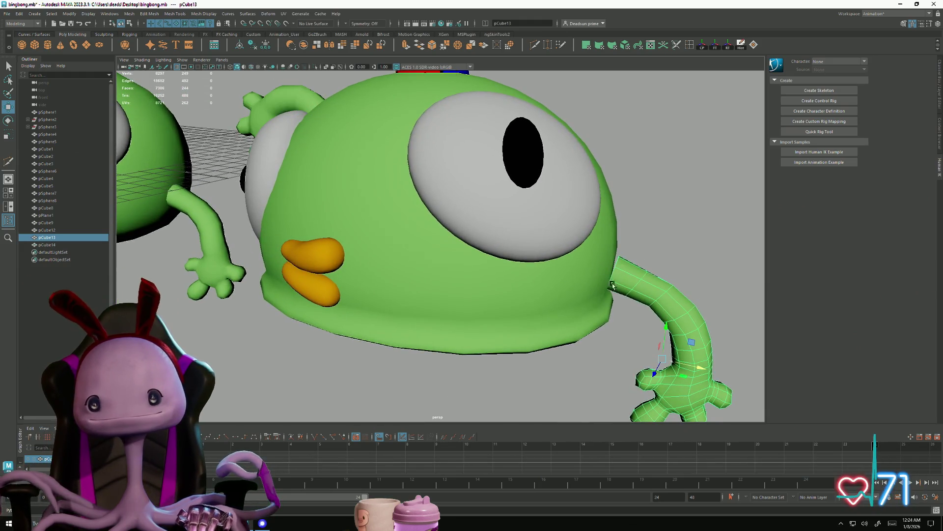
click(701, 370)
scroll(417, 337, down, 5)
mouse_move(417, 337)
alt+mouse_down()
mouse_move(379, 343)
mouse_move(387, 357)
mouse_move(446, 346)
mouse_move(359, 345)
mouse_move(388, 301)
mouse_move(396, 354)
mouse_move(410, 355)
mouse_move(417, 326)
mouse_move(408, 324)
mouse_move(412, 364)
mouse_move(406, 350)
mouse_move(423, 354)
mouse_move(520, 292)
mouse_move(467, 331)
mouse_move(447, 311)
mouse_move(496, 294)
mouse_move(446, 311)
mouse_move(443, 325)
mouse_move(432, 289)
mouse_move(437, 305)
alt+mouse_up()
click(489, 273)
Step: With soft select off, shift the top of the left creature's arm (pCube9) sideways along X
mouse_move(488, 273)
alt+mouse_down()
mouse_move(494, 318)
mouse_move(477, 323)
alt+mouse_up()
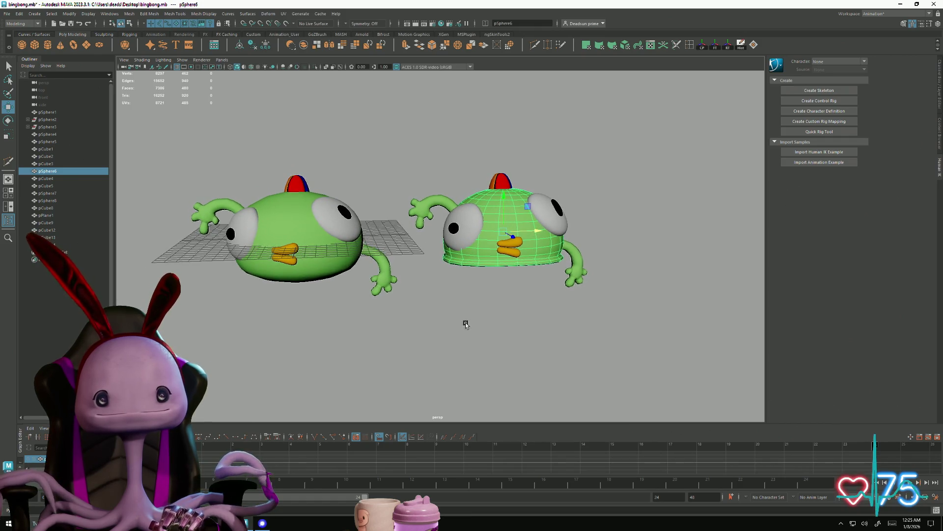
mouse_move(400, 322)
alt+mouse_down()
mouse_move(400, 354)
mouse_move(389, 331)
mouse_move(395, 264)
mouse_move(404, 334)
mouse_move(364, 270)
alt+mouse_up()
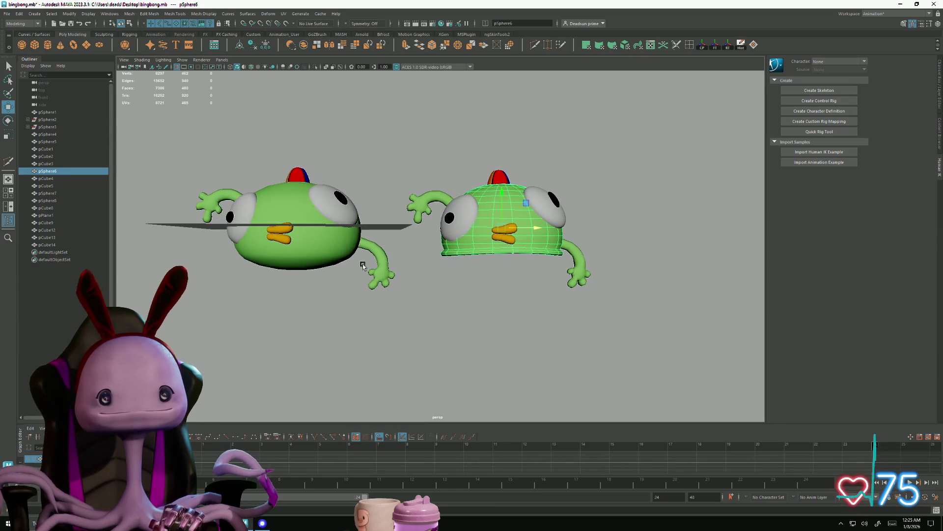
click(371, 247)
scroll(374, 265, up, 10)
right_drag(361, 253, 344, 230)
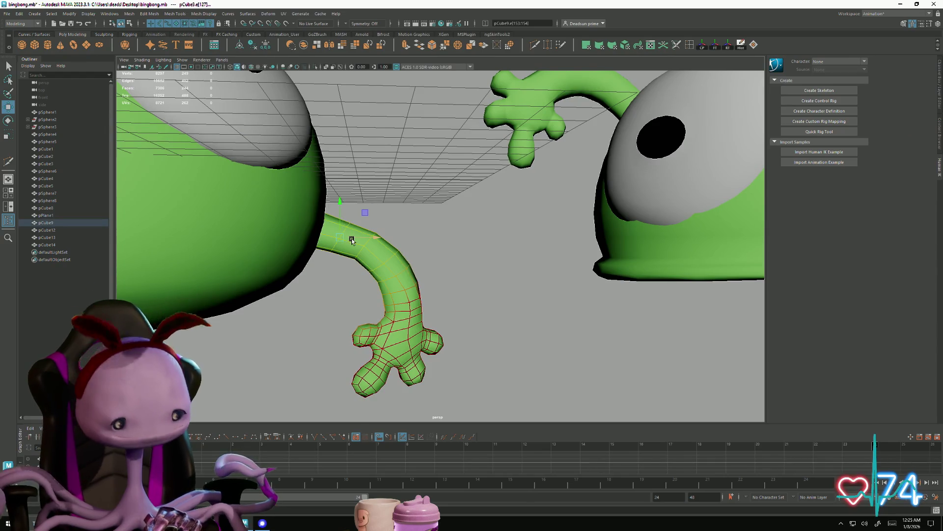
key(b)
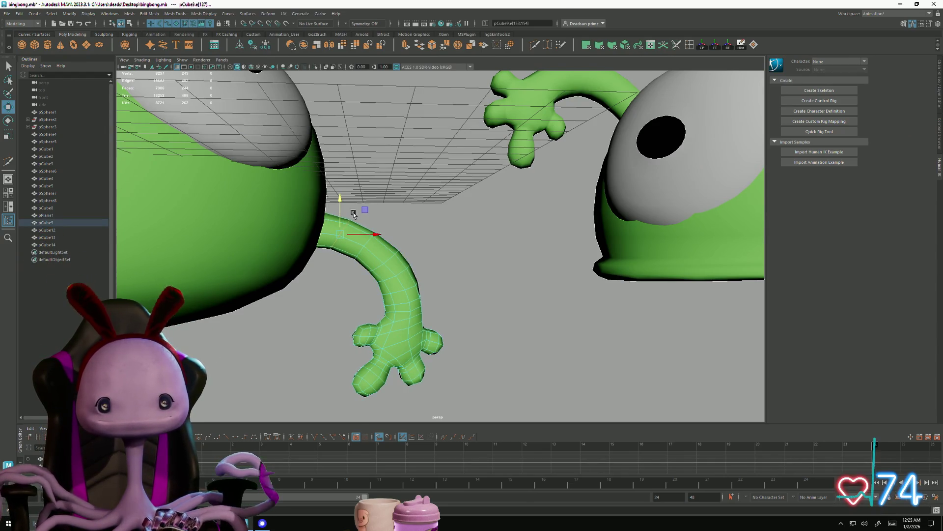
drag(379, 232, 378, 233)
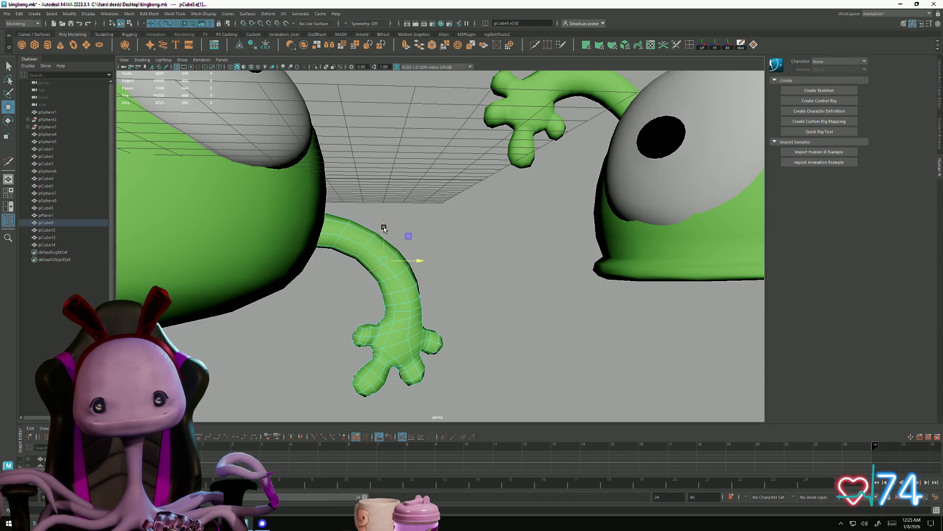
Step: Return to Object Mode and orbit to an overhead view of both creatures
scroll(398, 305, down, 10)
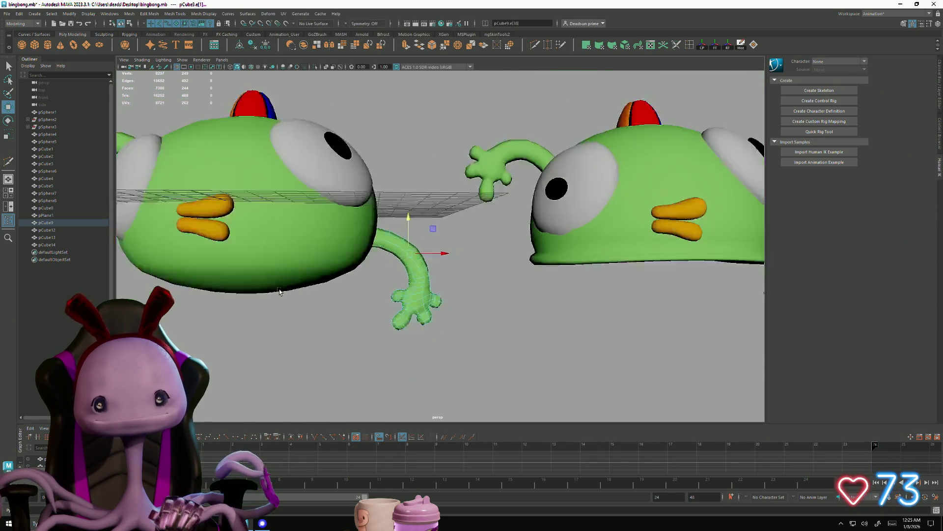
right_click(435, 270)
click(472, 260)
mouse_move(431, 269)
alt+mouse_down()
mouse_move(400, 344)
mouse_move(365, 303)
mouse_move(375, 328)
alt+mouse_up()
mouse_move(391, 355)
alt+mouse_down()
mouse_move(408, 362)
mouse_move(400, 353)
mouse_move(394, 385)
alt+mouse_up()
alt+right_drag(393, 385, 526, 364)
alt+drag(526, 364, 472, 319)
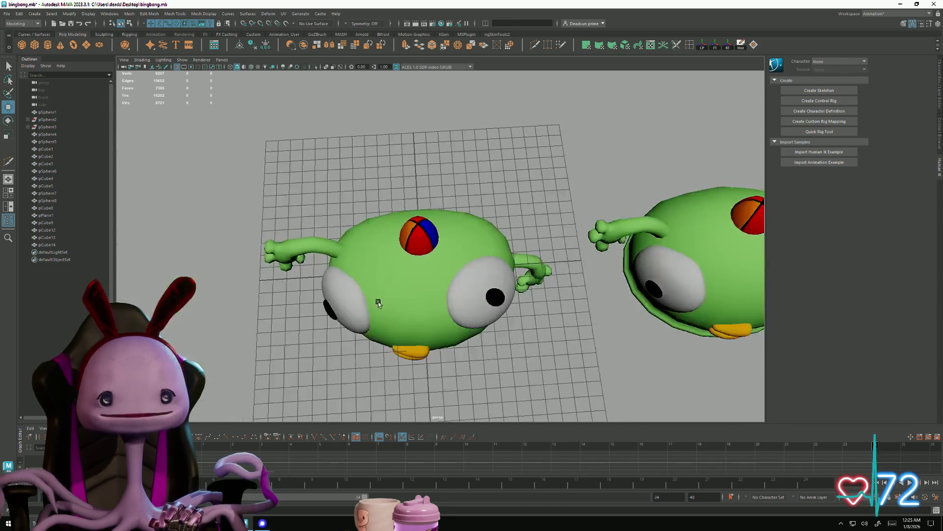
scroll(432, 285, up, 5)
Step: Select and frame the left creature's striped cap, viewing it from above
click(403, 264)
key(f)
mouse_move(461, 274)
alt+mouse_down()
mouse_move(451, 297)
mouse_move(467, 255)
alt+mouse_up()
alt+right_drag(467, 255, 440, 299)
mouse_move(440, 299)
alt+mouse_down()
mouse_move(444, 285)
mouse_move(442, 314)
mouse_move(427, 317)
mouse_move(438, 301)
alt+mouse_up()
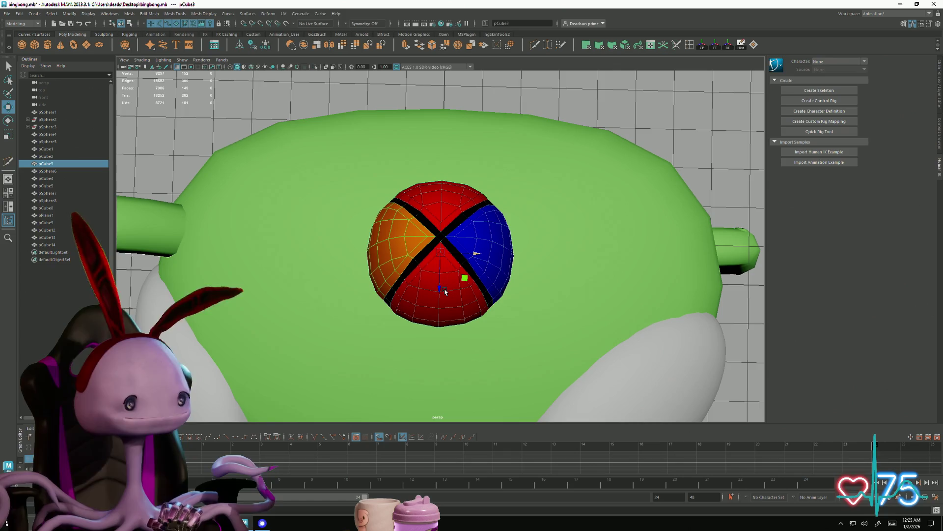
Step: In vertex mode, adjust cap vertices beside the black stripes to refine the dome
right_drag(416, 242, 389, 232)
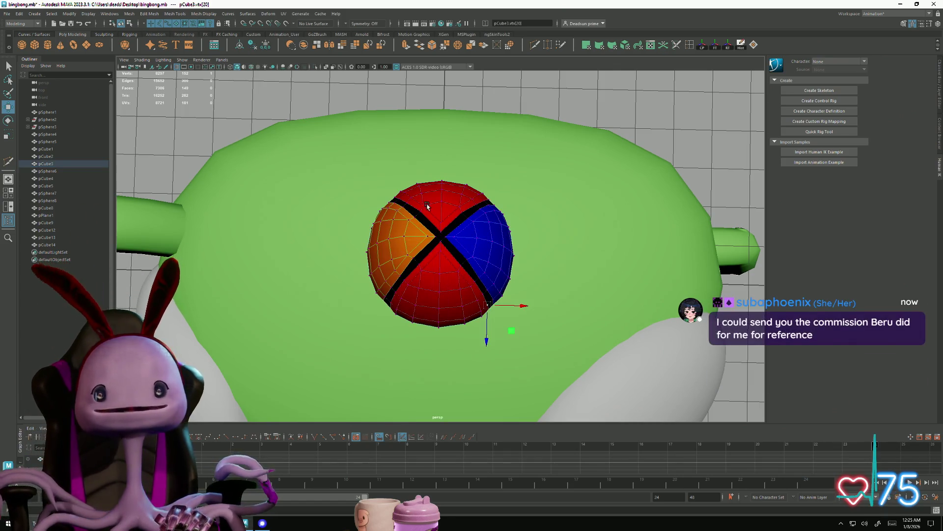
scroll(463, 210, up, 3)
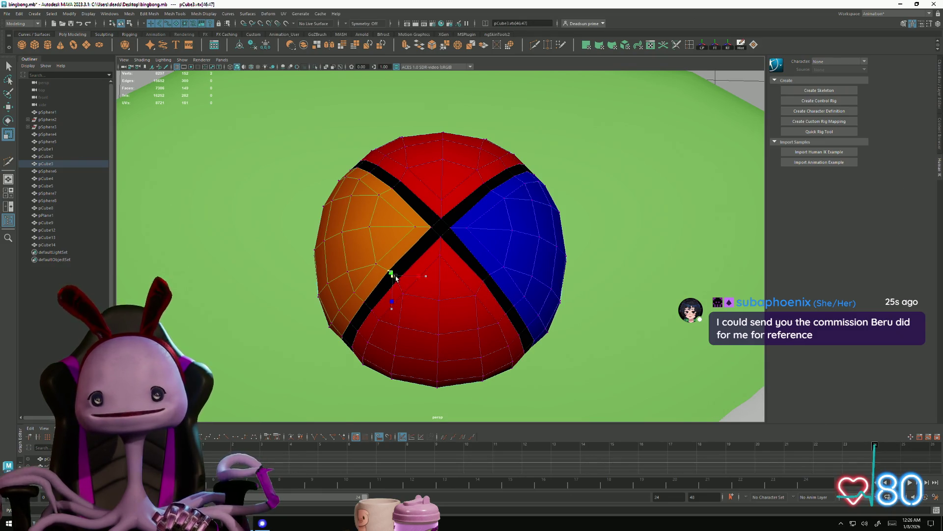
click(442, 170)
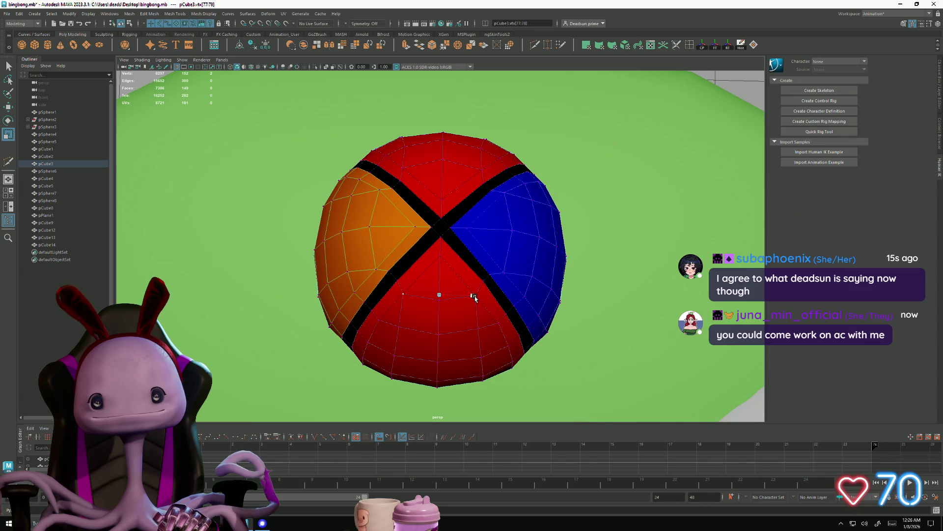
mouse_move(462, 308)
alt+mouse_down()
mouse_move(447, 272)
mouse_move(480, 294)
mouse_move(423, 295)
mouse_move(431, 298)
alt+mouse_up()
scroll(445, 273, down, 4)
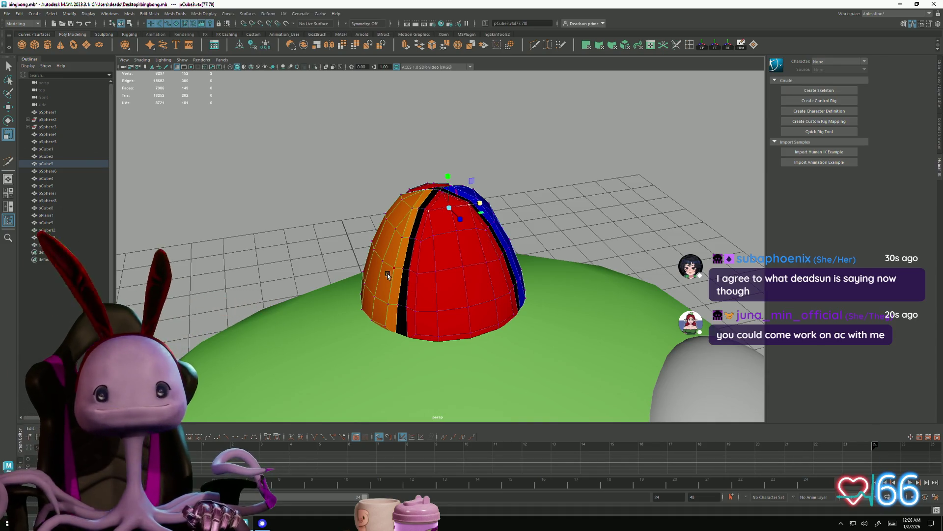
mouse_move(438, 260)
alt+mouse_down()
mouse_move(420, 251)
mouse_move(346, 264)
mouse_move(439, 274)
mouse_move(421, 267)
mouse_move(420, 253)
mouse_move(422, 278)
mouse_move(426, 245)
alt+mouse_up()
Step: Clear the vertex selection, reselect the cap dome and preview it smoothed
click(532, 200)
mouse_move(472, 287)
alt+mouse_down()
mouse_move(468, 328)
mouse_move(461, 290)
mouse_move(474, 288)
mouse_move(453, 282)
alt+mouse_up()
click(451, 288)
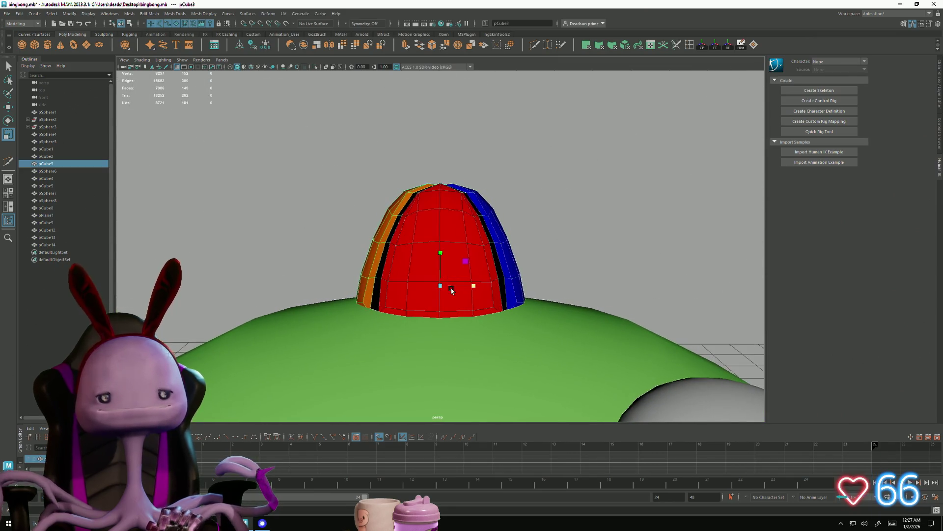
key(3)
click(550, 196)
Step: Select the vertex where the cap's black stripes cross and pinch it inward
mouse_move(549, 196)
alt+mouse_down()
mouse_move(521, 290)
mouse_move(522, 326)
alt+mouse_up()
scroll(522, 326, up, 1)
click(541, 329)
scroll(395, 254, up, 3)
right_drag(418, 275, 418, 238)
click(434, 238)
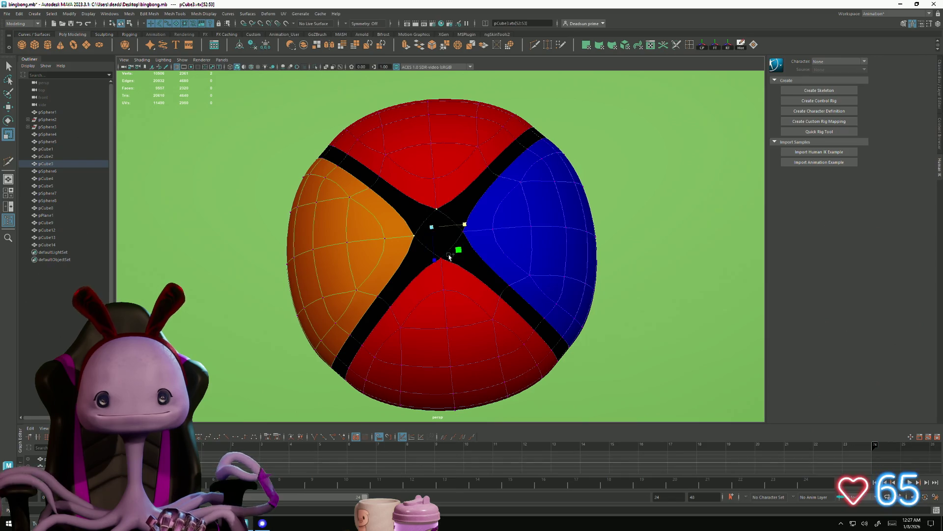
alt+right_drag(457, 231, 589, 272)
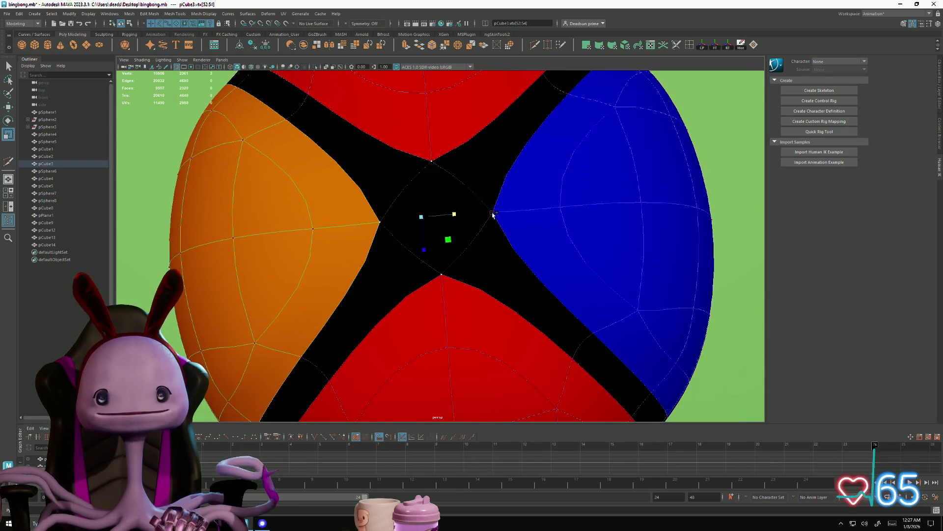
mouse_move(438, 216)
mouse_down()
mouse_move(401, 221)
mouse_move(385, 204)
mouse_move(398, 205)
mouse_up()
Step: Turn off the smoothed preview and return the cap to Object Mode
scroll(402, 252, down, 5)
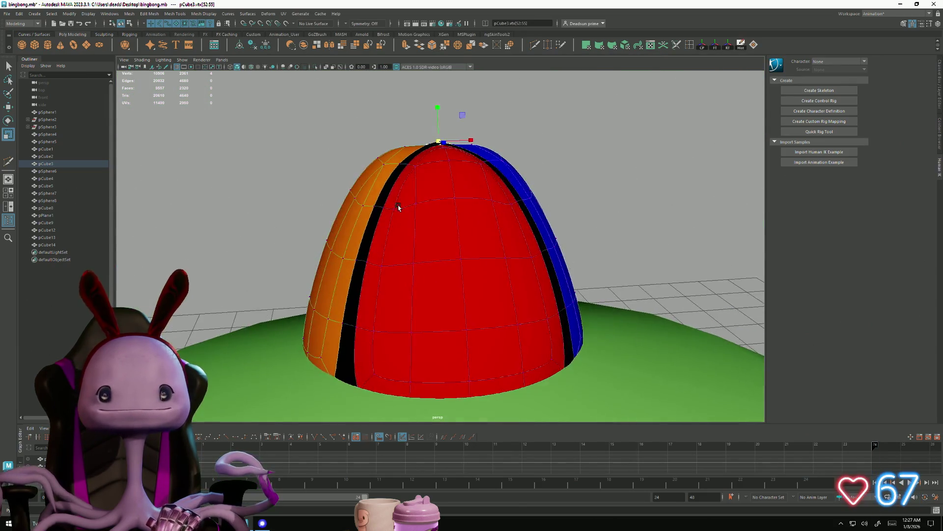
alt+drag(367, 259, 385, 252)
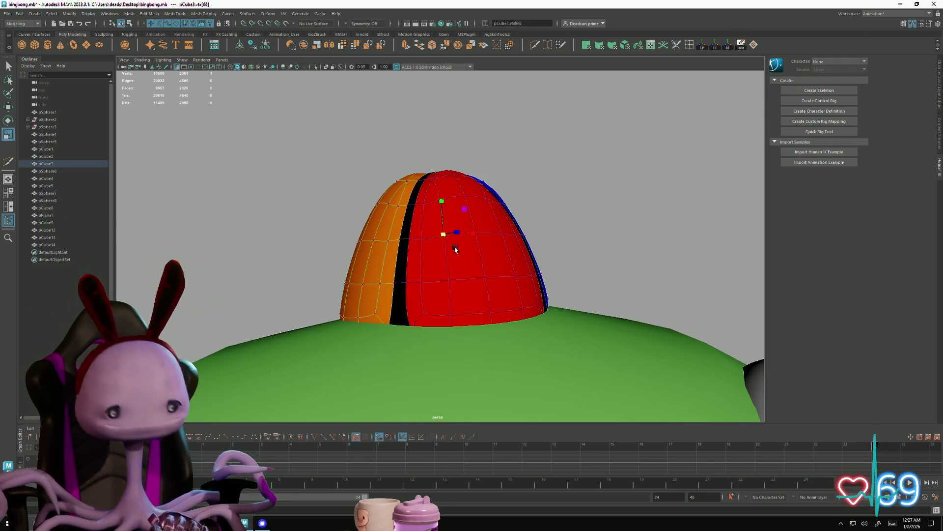
mouse_move(454, 236)
right_down()
mouse_move(516, 204)
mouse_move(541, 243)
right_up()
mouse_move(541, 242)
alt+mouse_down()
mouse_move(554, 225)
mouse_move(448, 232)
mouse_move(562, 221)
mouse_move(564, 282)
alt+mouse_up()
key(F9)
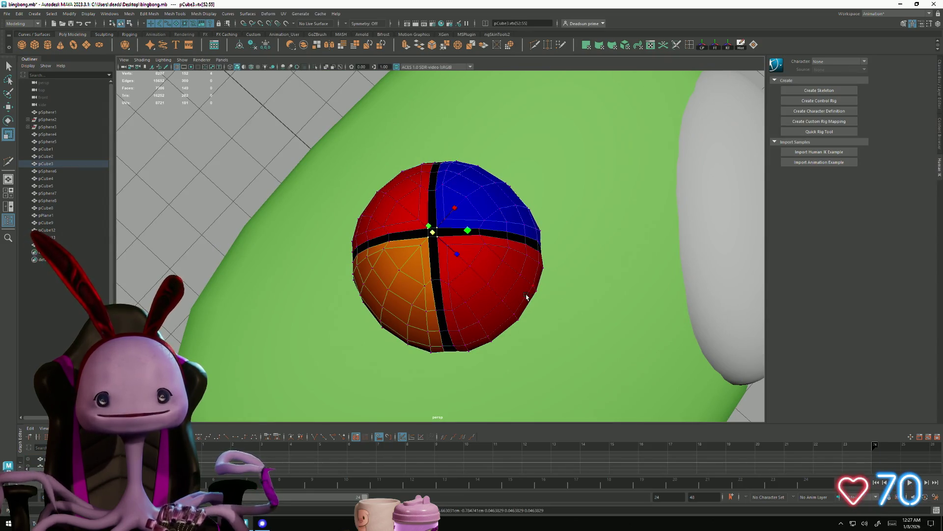
alt+drag(444, 254, 435, 233)
right_drag(440, 219, 562, 184)
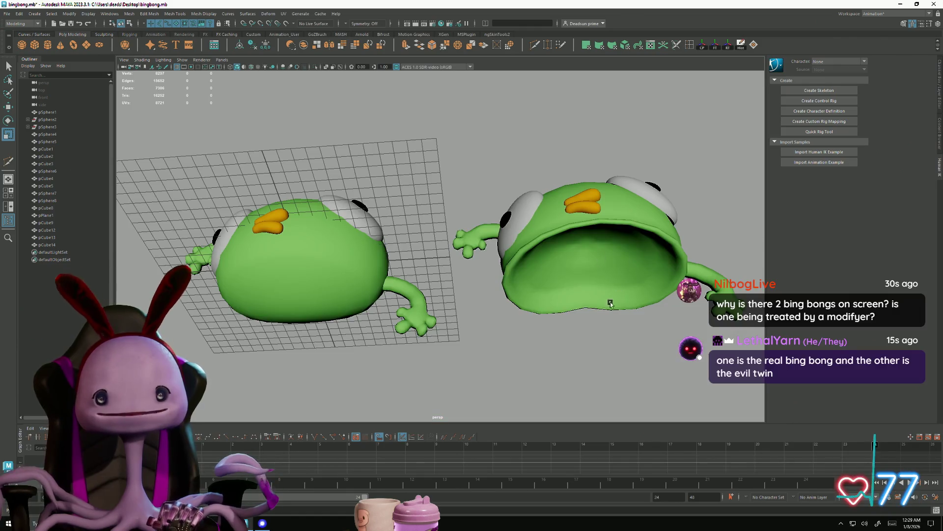
mouse_move(559, 255)
alt+mouse_down()
mouse_move(554, 293)
mouse_move(466, 294)
alt+mouse_up()
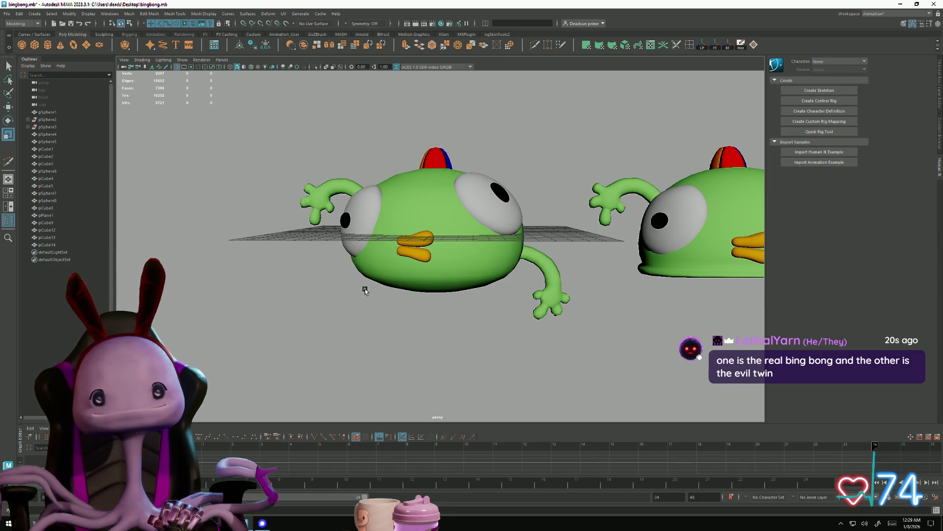
mouse_move(396, 324)
alt+mouse_down()
mouse_move(421, 310)
mouse_move(518, 302)
mouse_move(400, 314)
mouse_move(412, 289)
alt+mouse_up()
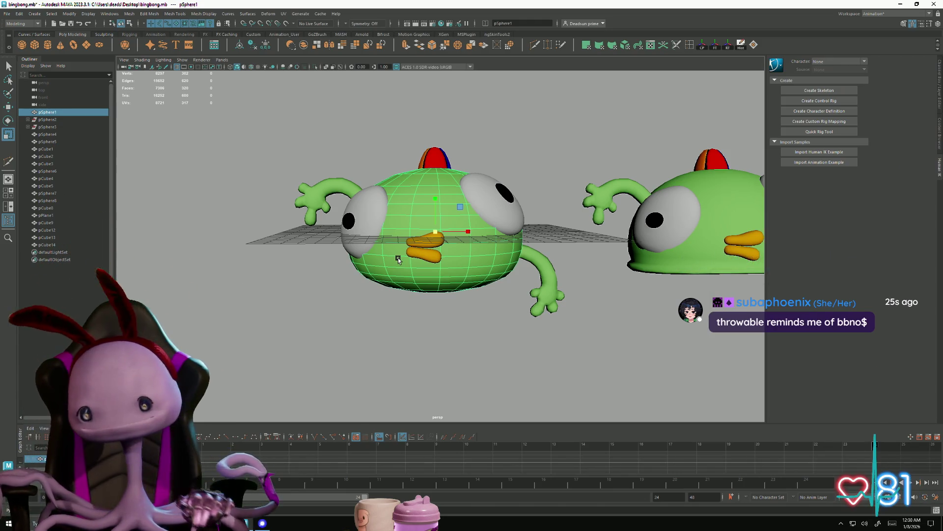
mouse_move(518, 306)
alt+mouse_down()
mouse_move(506, 326)
mouse_move(507, 316)
mouse_move(642, 311)
mouse_move(645, 326)
mouse_move(510, 320)
mouse_move(501, 370)
mouse_move(482, 387)
mouse_move(496, 331)
mouse_move(526, 337)
mouse_move(511, 354)
mouse_move(489, 339)
alt+mouse_up()
click(486, 334)
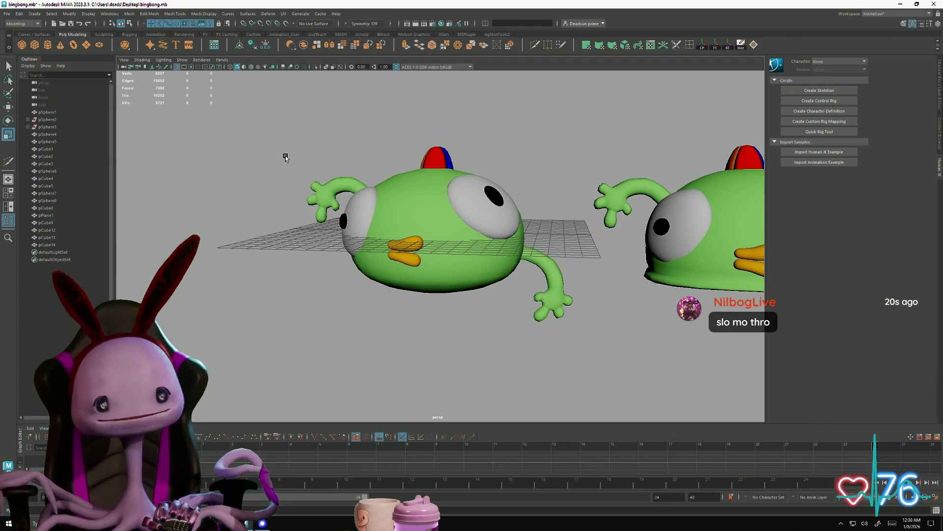
click(34, 45)
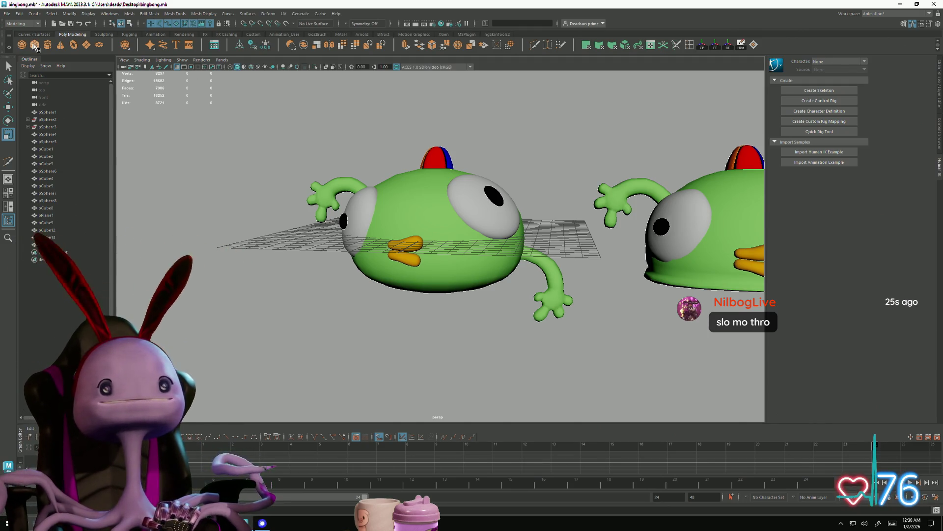
Step: Slide the new cube pCube15 along X and view it from below the creature
mouse_move(443, 232)
alt+mouse_down()
mouse_move(379, 292)
mouse_move(431, 265)
alt+mouse_up()
key(w)
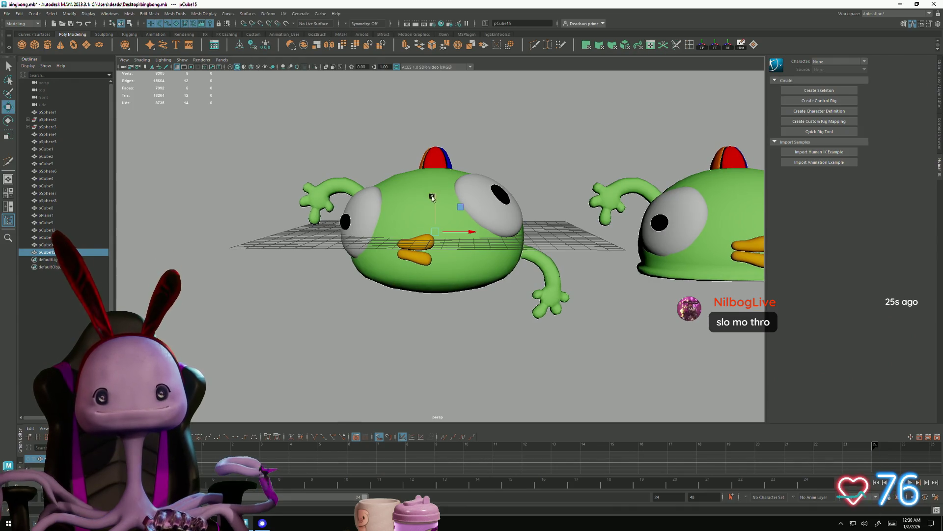
drag(461, 299, 417, 290)
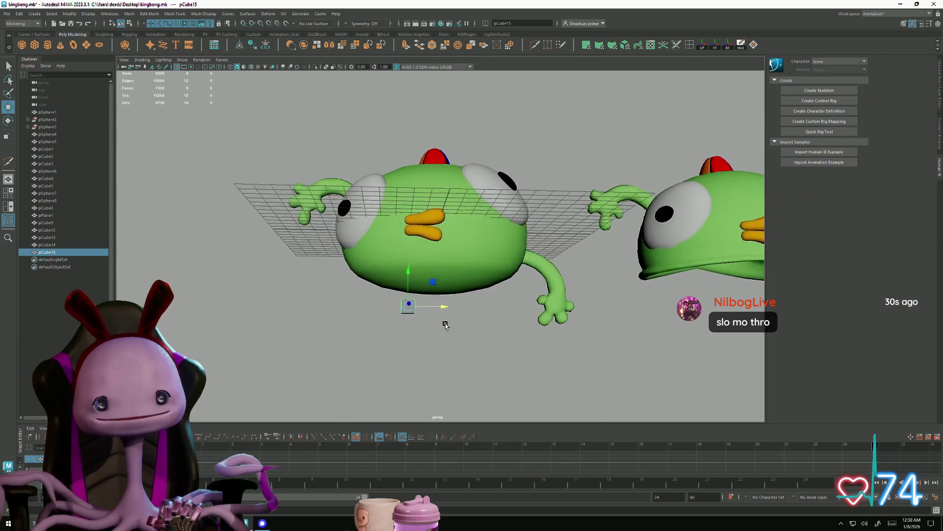
scroll(417, 289, up, 2)
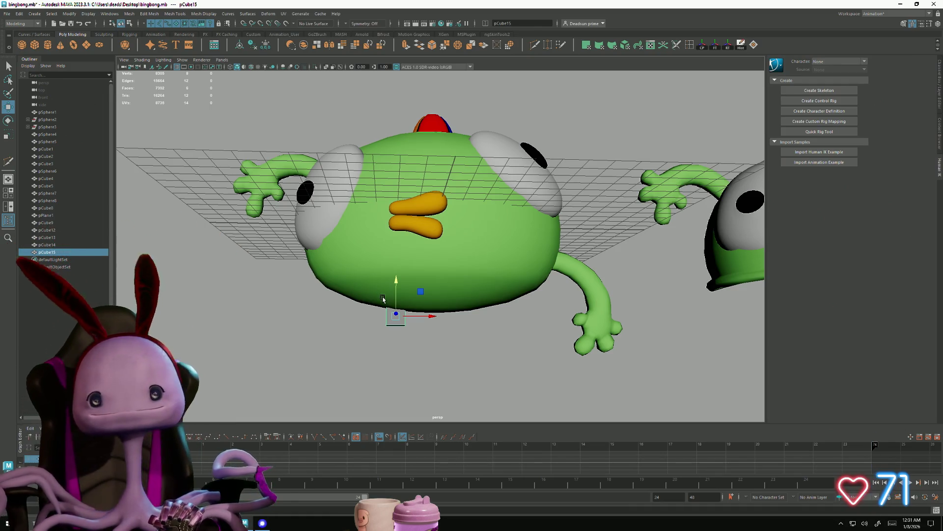
alt+drag(393, 329, 382, 328)
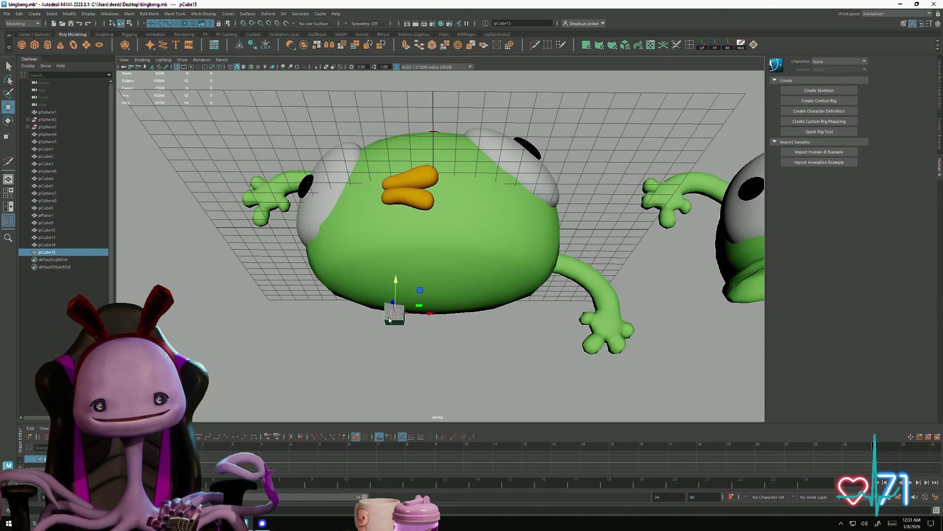
click(399, 324)
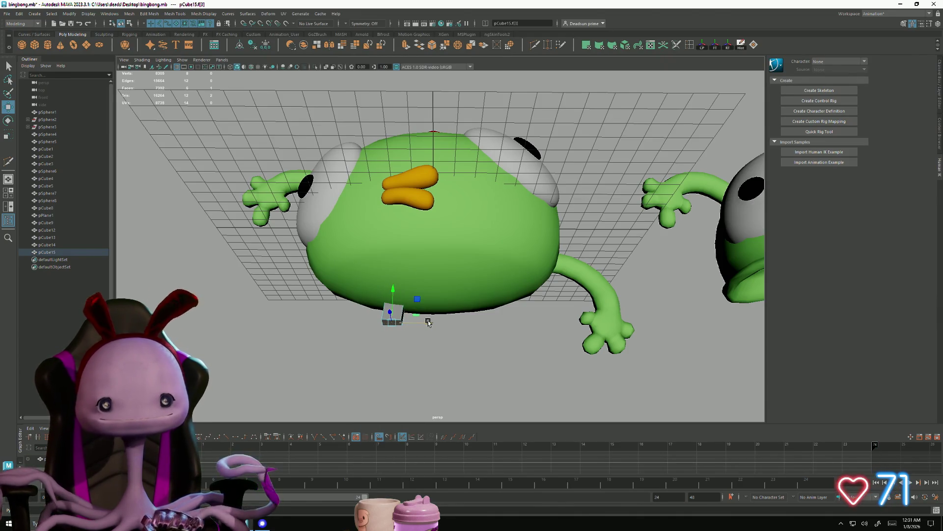
mouse_move(393, 349)
alt+mouse_down()
mouse_move(389, 369)
mouse_move(389, 360)
alt+mouse_up()
key(e)
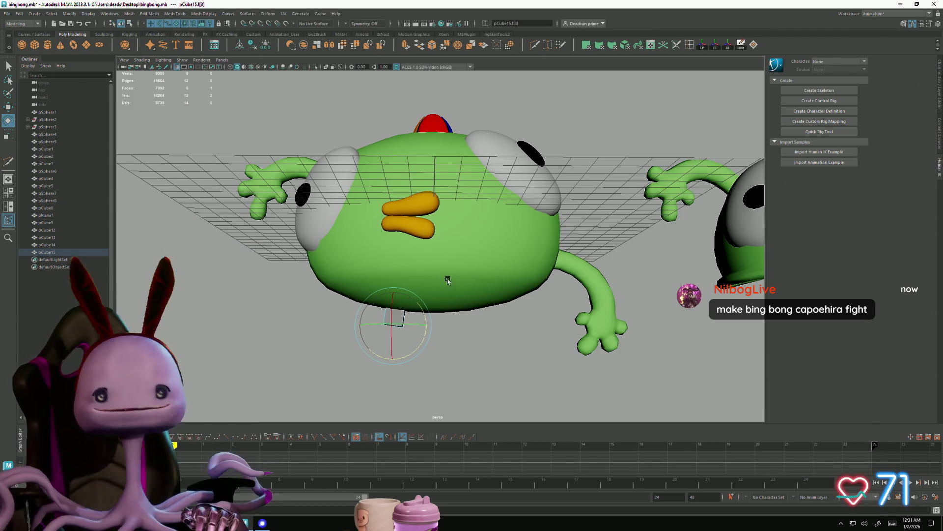
mouse_move(407, 297)
alt+mouse_down()
mouse_move(405, 344)
mouse_move(411, 324)
mouse_move(529, 331)
alt+mouse_up()
Step: Reselect the whole cube and shift it left to sit just under the body
right_drag(394, 320, 458, 351)
mouse_move(457, 351)
alt+mouse_down()
mouse_move(444, 339)
mouse_move(454, 316)
alt+mouse_up()
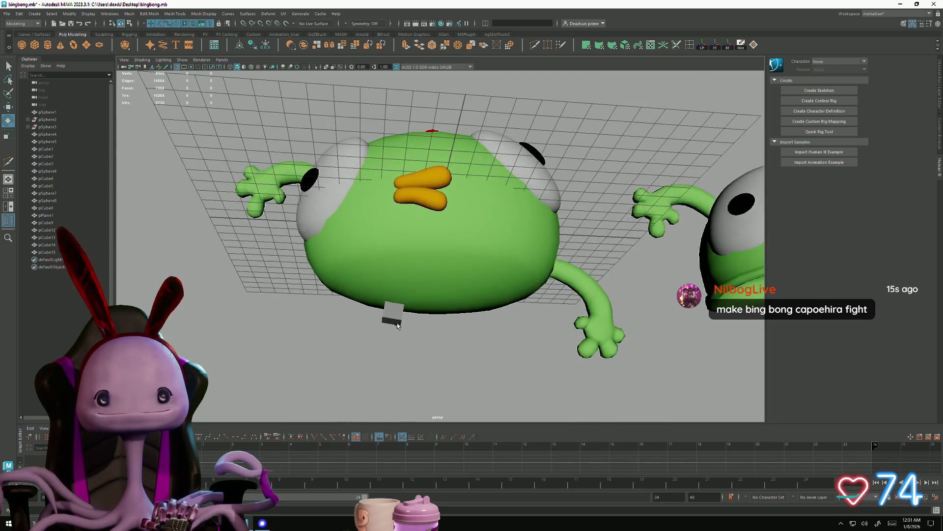
key(w)
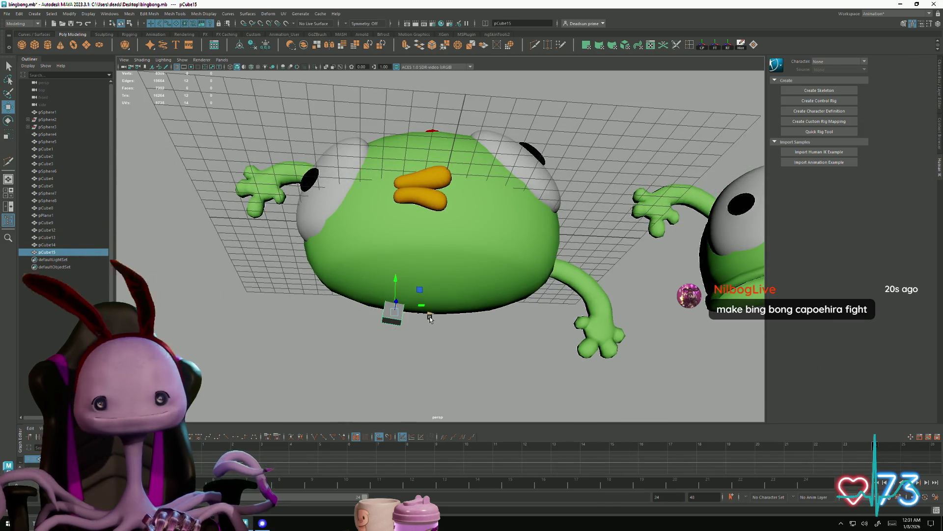
middle_drag(431, 315, 425, 316)
key(e)
click(358, 337)
Step: Extrude the cube's bottom face downward and slide its end left to start the leg
click(386, 317)
right_drag(379, 315, 379, 338)
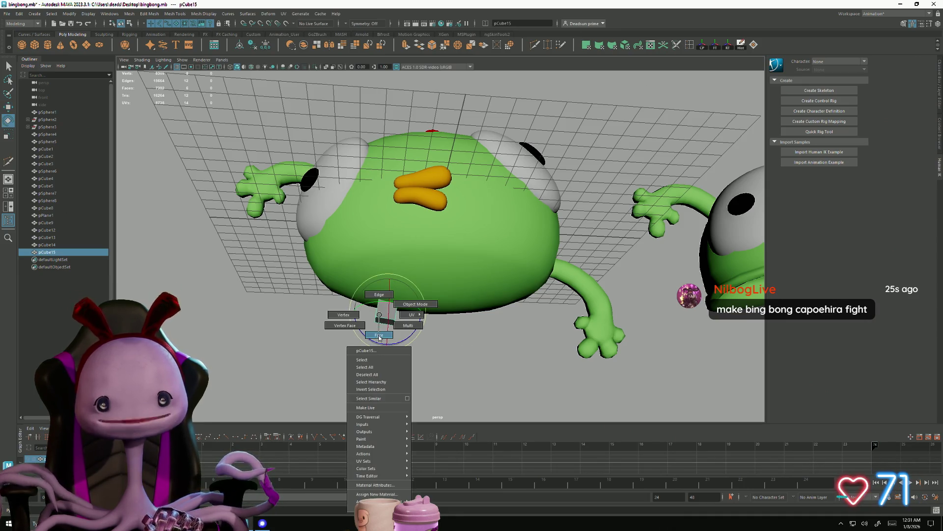
click(384, 306)
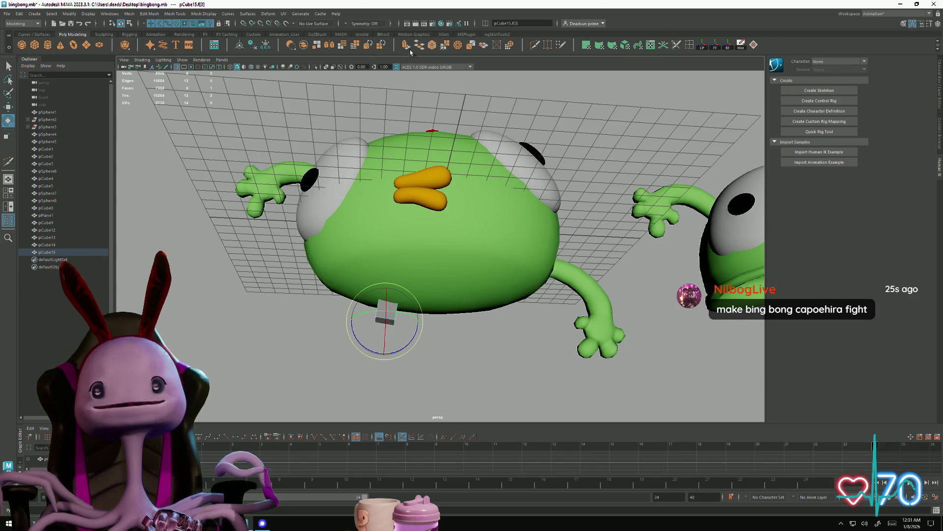
key(ctrl+e)
drag(384, 294, 390, 332)
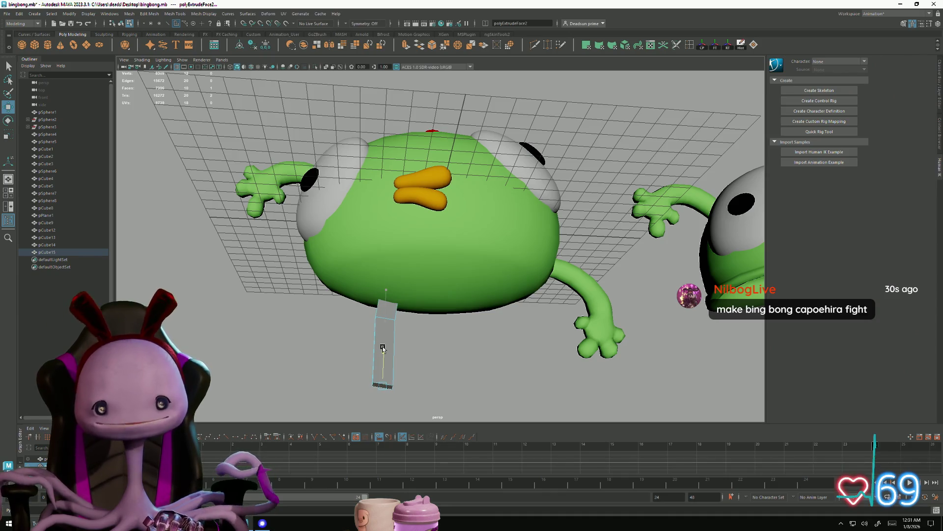
drag(412, 386, 385, 358)
Step: Select the leg's upper vertices and scale them
right_drag(388, 322, 397, 332)
mouse_move(398, 332)
mouse_down()
mouse_move(383, 329)
mouse_move(393, 341)
mouse_move(392, 394)
mouse_move(401, 342)
mouse_move(391, 337)
mouse_up()
key(r)
mouse_move(391, 337)
alt+right_down()
mouse_move(427, 326)
mouse_move(382, 324)
alt+right_up()
Step: Select the leg's bottom face and nudge it slightly right
alt+drag(381, 325, 381, 314)
right_drag(351, 304, 349, 325)
click(344, 313)
mouse_move(386, 352)
alt+mouse_down()
mouse_move(459, 370)
mouse_move(400, 368)
mouse_move(219, 294)
mouse_move(346, 323)
alt+mouse_up()
alt+right_drag(345, 322, 478, 300)
key(w)
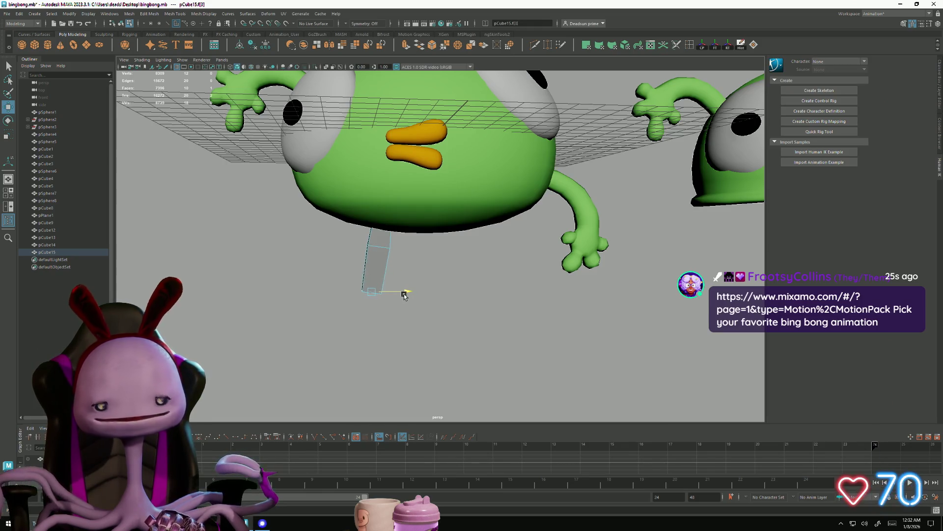
drag(400, 294, 403, 295)
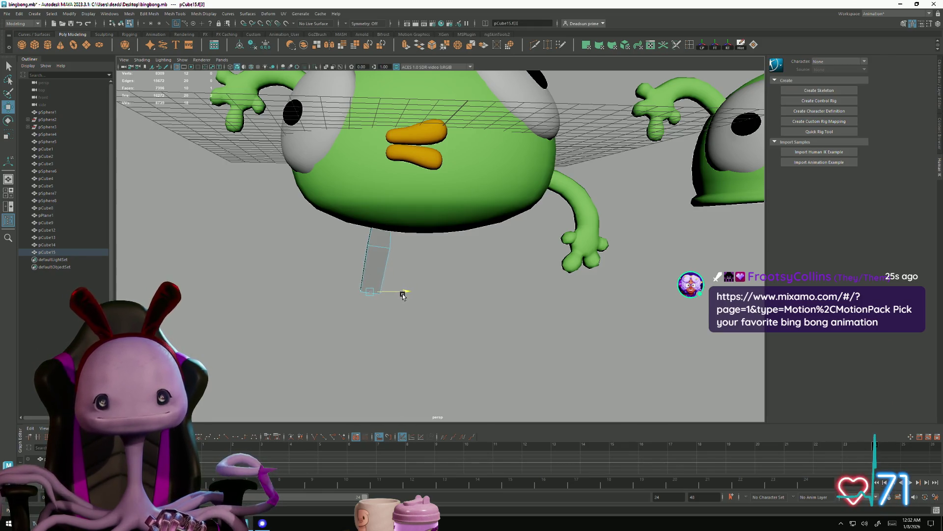
Step: Extrude a second leg segment, shorten it, and slide its bottom face left
click(406, 45)
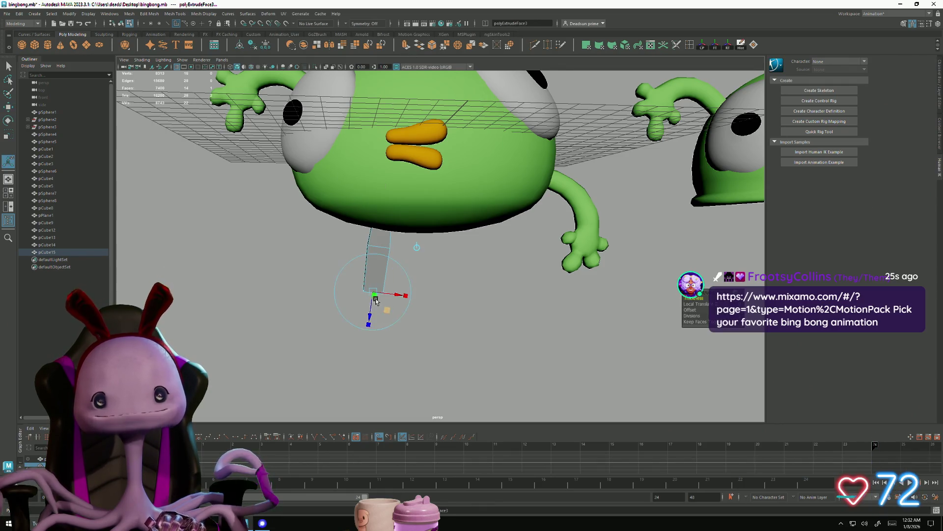
mouse_move(373, 260)
mouse_down()
mouse_move(379, 333)
mouse_move(400, 368)
mouse_move(405, 357)
mouse_up()
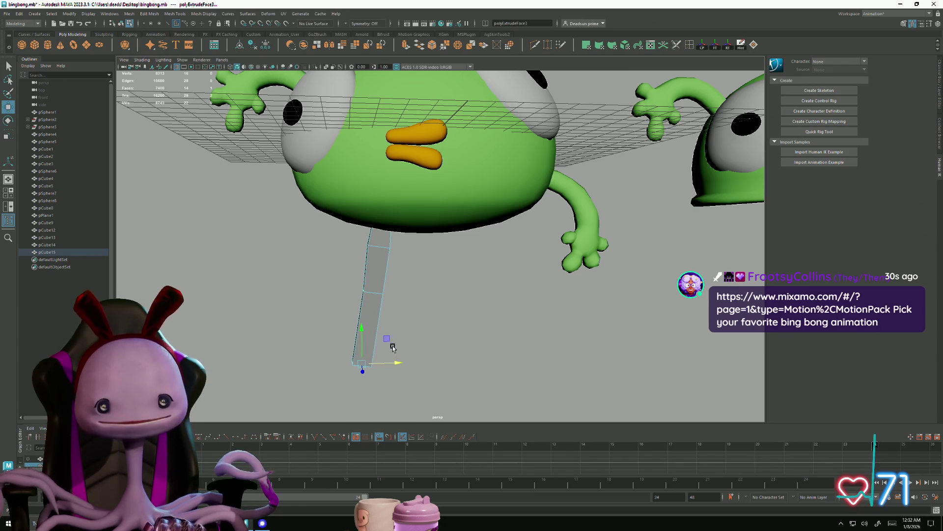
drag(358, 325, 358, 301)
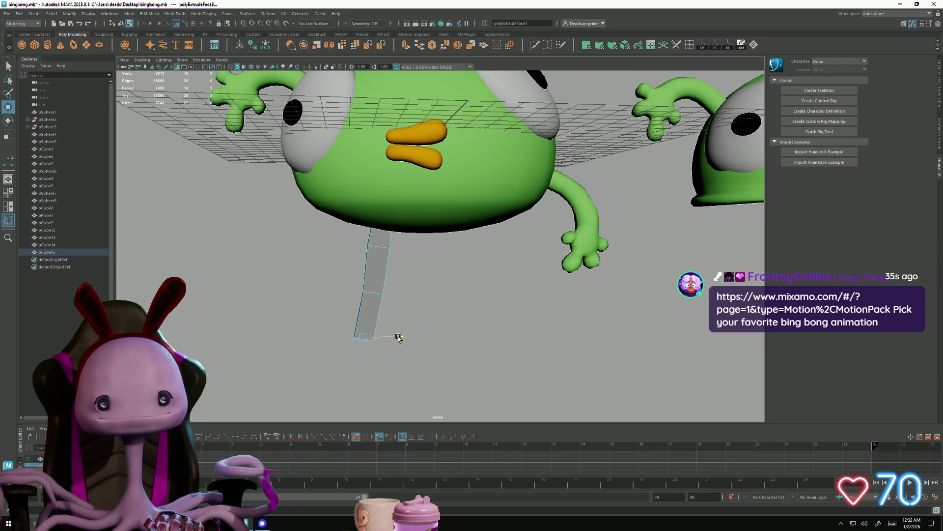
key(r)
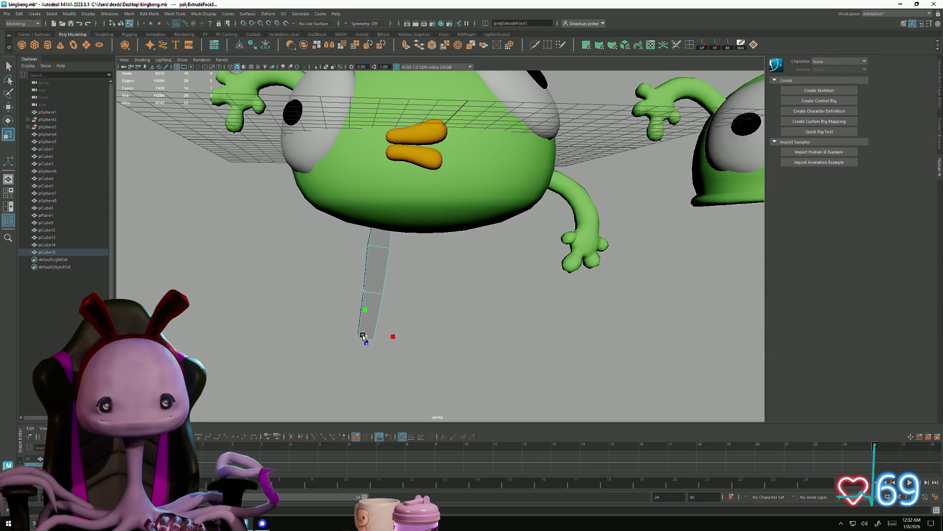
alt+drag(363, 336, 424, 360)
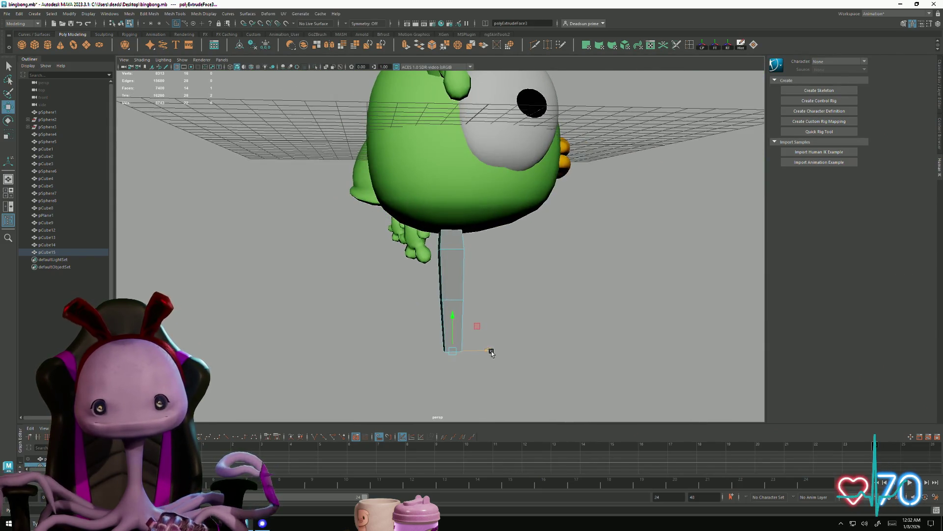
drag(493, 350, 484, 350)
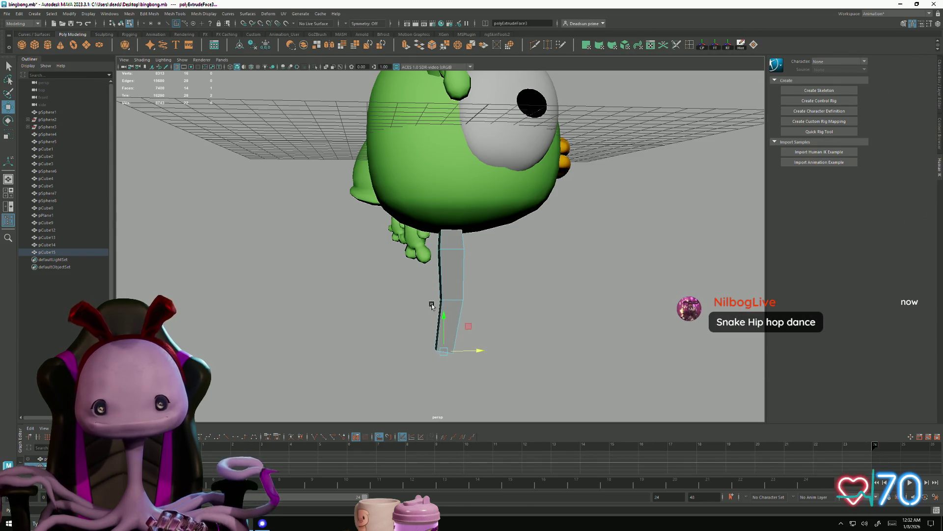
Step: Select the leg's middle ring and top front vertices
right_drag(451, 273, 417, 270)
mouse_move(417, 270)
mouse_down()
mouse_move(487, 310)
mouse_move(487, 301)
mouse_up()
drag(422, 249, 495, 268)
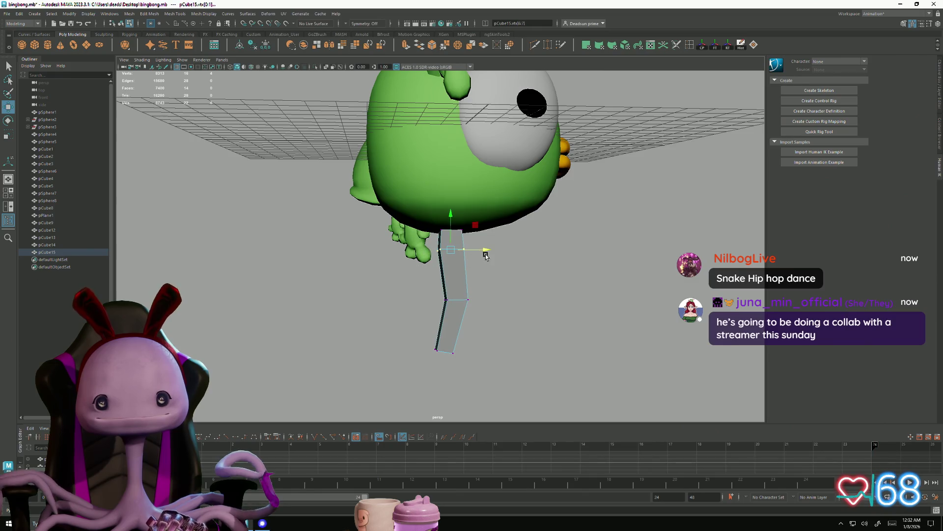
mouse_move(507, 313)
alt+mouse_down()
mouse_move(400, 320)
mouse_move(413, 299)
mouse_move(432, 312)
mouse_move(399, 312)
alt+mouse_up()
Step: Extrude a third segment from the bottom face to lengthen the leg further
right_drag(371, 315, 372, 319)
click(372, 318)
mouse_move(367, 348)
alt+mouse_down()
mouse_move(421, 369)
mouse_move(442, 299)
mouse_move(400, 300)
mouse_move(413, 305)
mouse_move(364, 236)
alt+mouse_up()
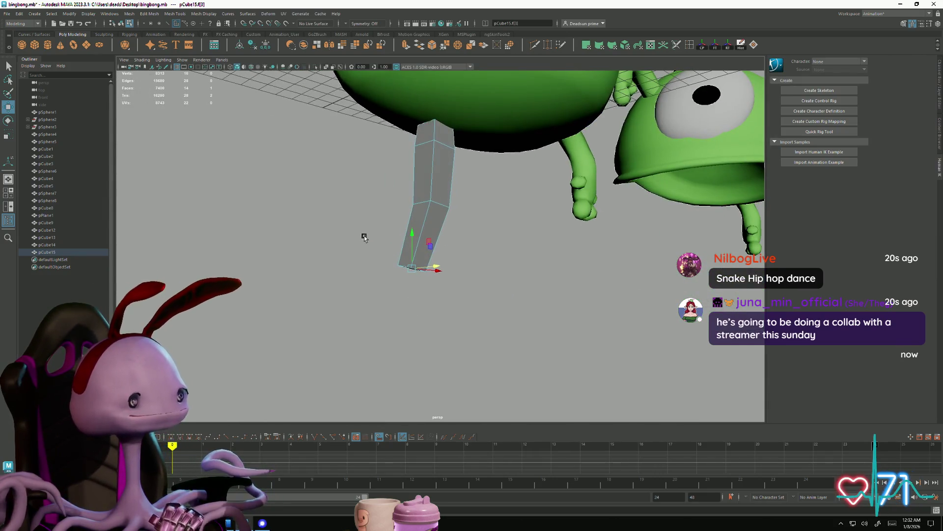
key(ctrl+e)
drag(425, 256, 414, 255)
mouse_move(468, 279)
alt+mouse_down()
mouse_move(408, 284)
mouse_move(434, 308)
mouse_move(516, 295)
alt+mouse_up()
key(e)
key(w)
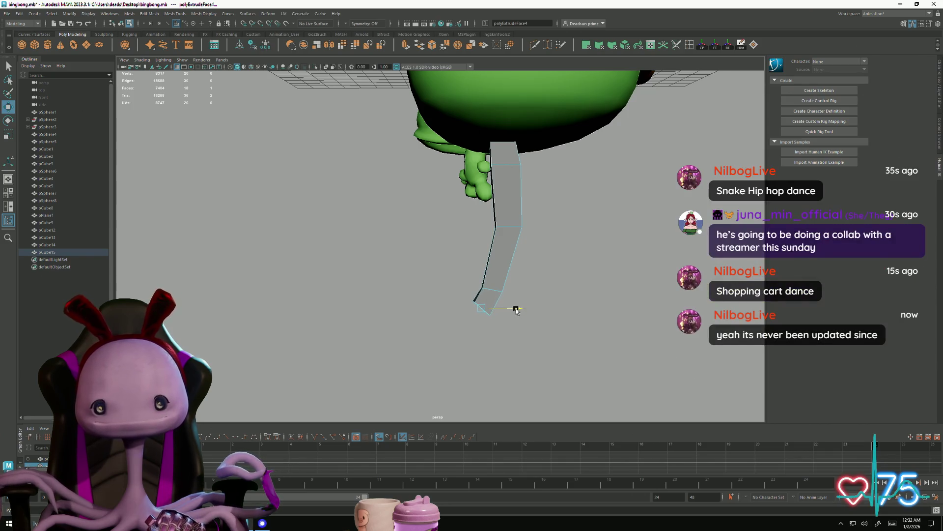
mouse_move(518, 310)
alt+mouse_down()
mouse_move(471, 300)
mouse_move(471, 315)
alt+mouse_up()
alt+middle_drag(472, 315, 528, 276)
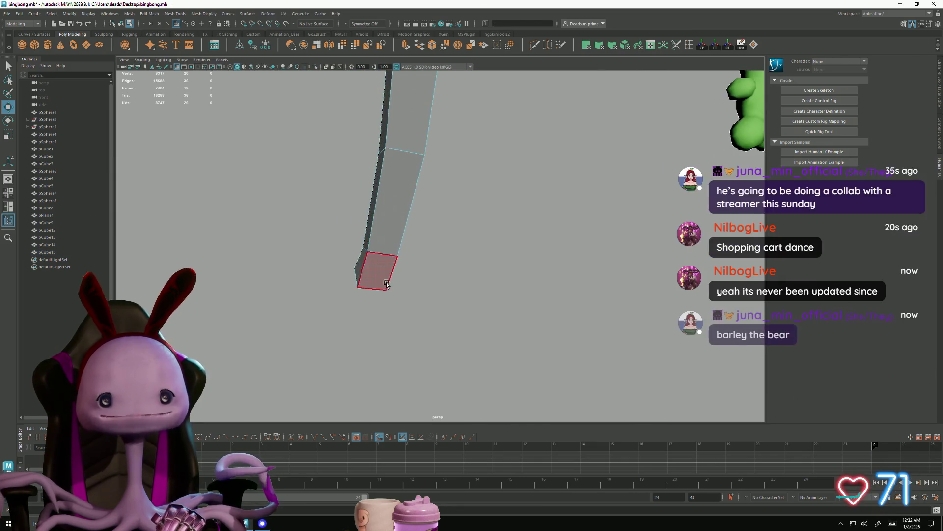
alt+drag(420, 307, 413, 211)
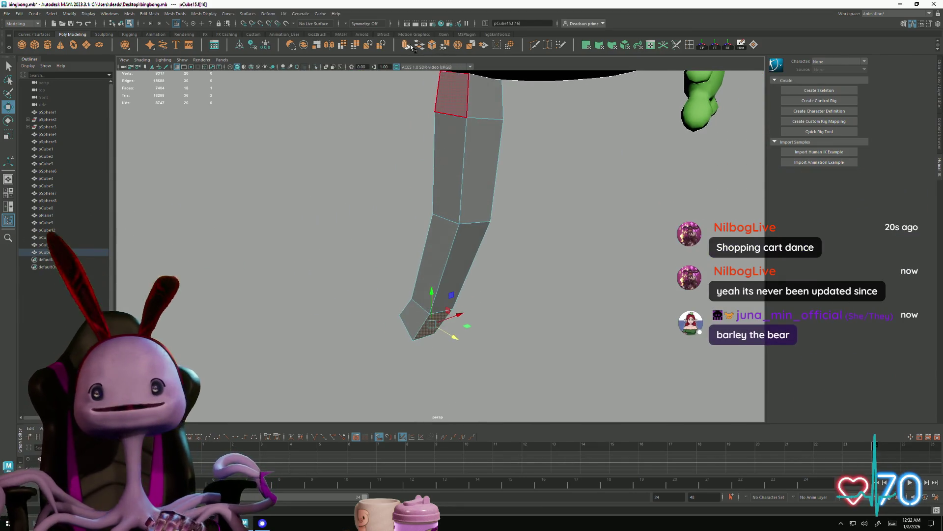
Step: Extrude a short foot segment angled down-right from the leg's bottom face
key(ctrl+e)
drag(447, 330, 503, 379)
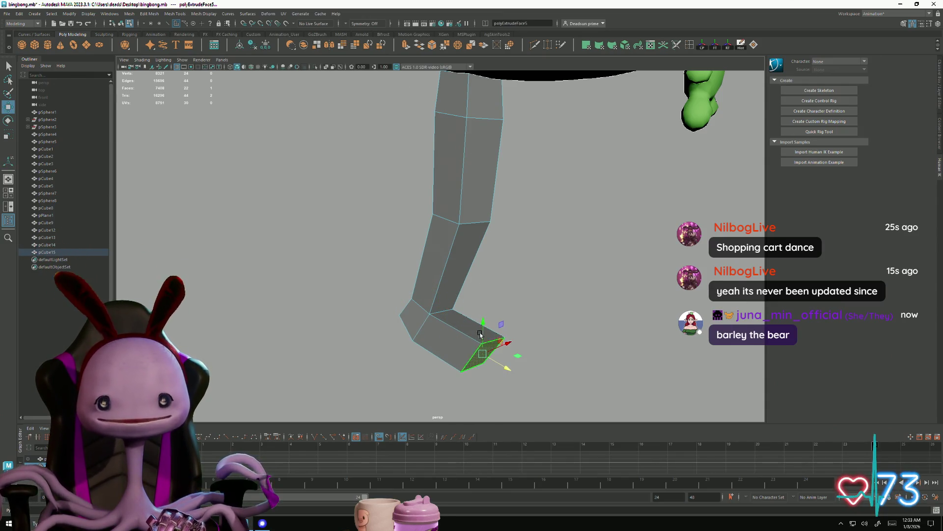
mouse_move(482, 322)
alt+mouse_down()
mouse_move(416, 331)
mouse_move(282, 253)
mouse_move(377, 316)
mouse_move(478, 344)
mouse_move(433, 332)
mouse_move(419, 316)
alt+mouse_up()
key(e)
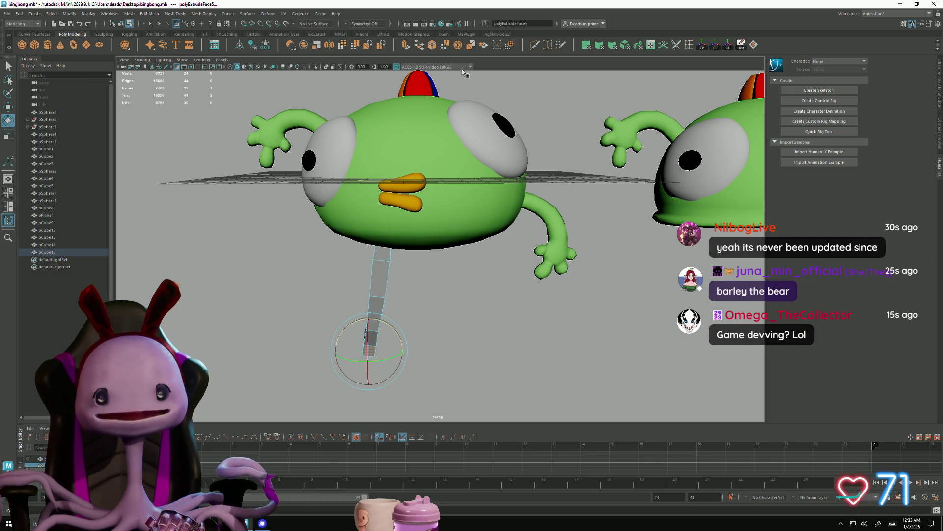
Step: Extrude the foot face once more and frame the view on the leg
key(ctrl+e)
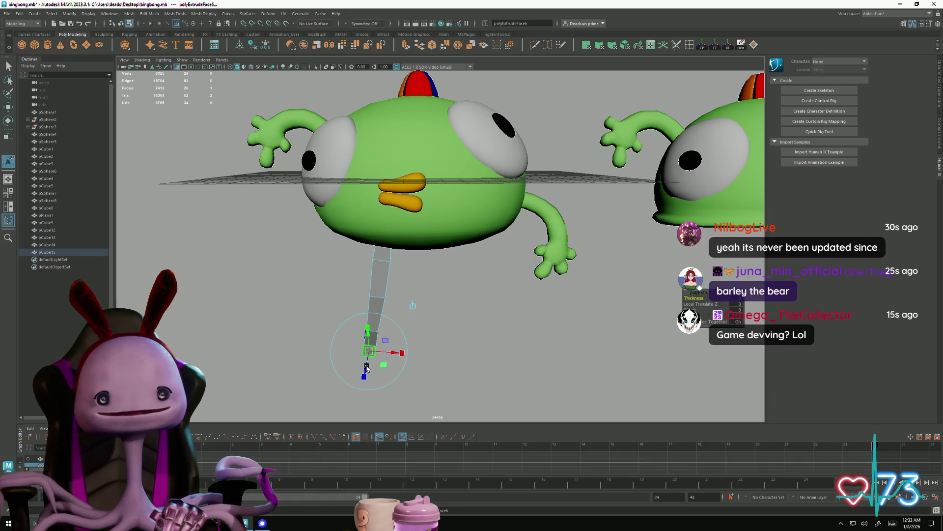
mouse_move(369, 377)
alt+mouse_down()
mouse_move(430, 379)
mouse_move(411, 374)
mouse_move(434, 368)
mouse_move(385, 364)
mouse_move(366, 371)
mouse_move(368, 378)
alt+mouse_up()
scroll(493, 360, up, 5)
key(f)
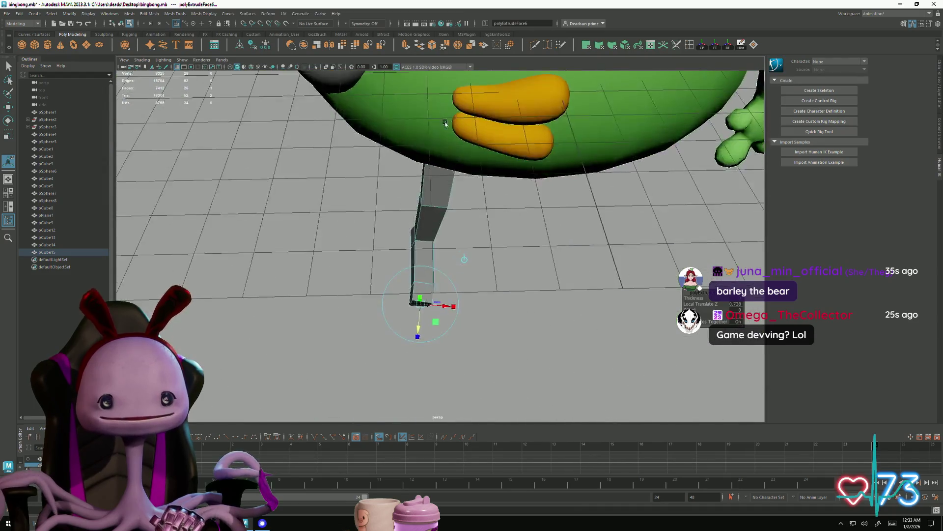
Step: Select the leg's middle vertices and rotate them to bend the leg
right_drag(405, 276, 358, 288)
mouse_move(358, 288)
mouse_down()
mouse_move(441, 326)
mouse_move(459, 312)
mouse_move(436, 322)
mouse_up()
key(r)
key(e)
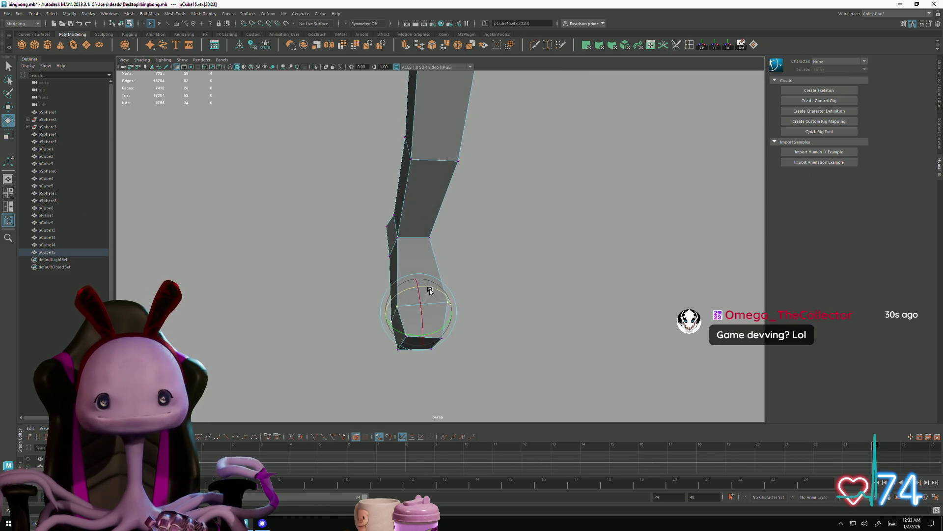
drag(491, 268, 492, 268)
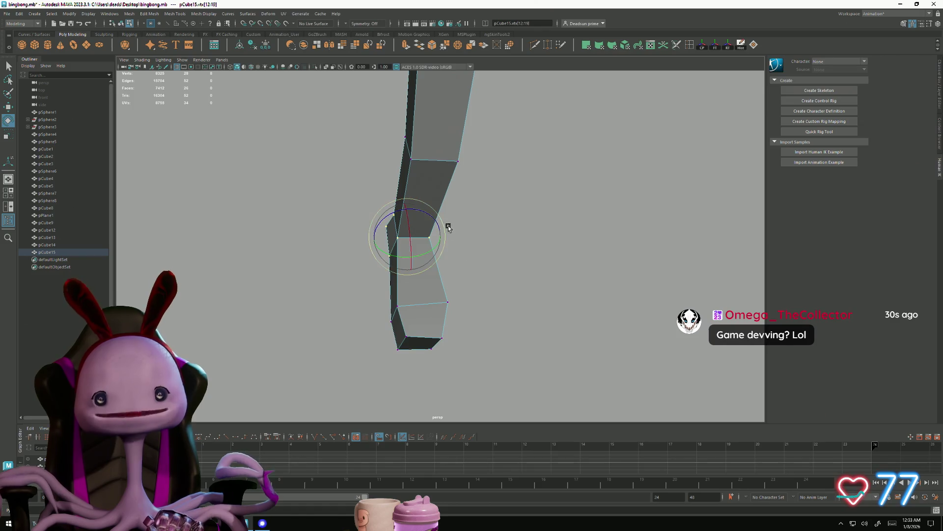
drag(433, 253, 426, 252)
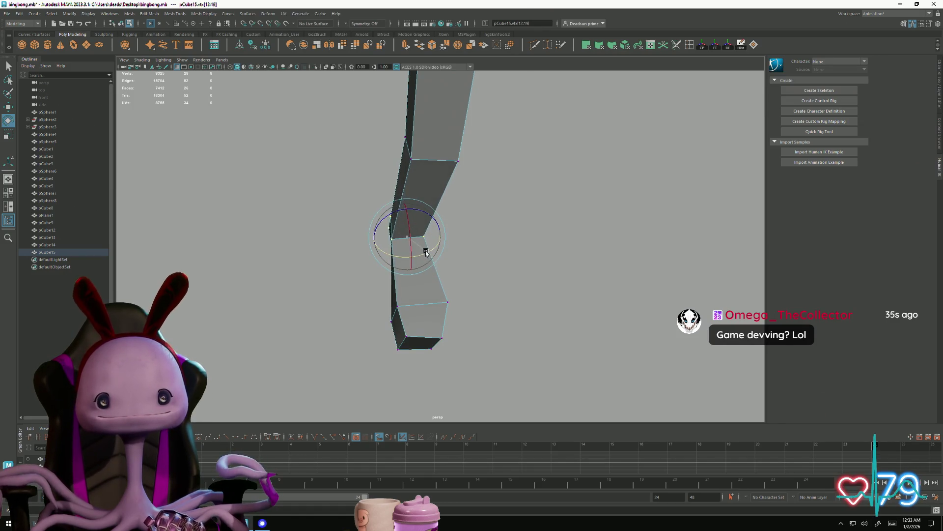
key(w)
Step: Adjust the leg's bottom vertices, raising the bottom block slightly
mouse_move(482, 305)
alt+mouse_down()
mouse_move(388, 317)
mouse_move(431, 351)
mouse_move(331, 318)
mouse_move(317, 327)
mouse_move(341, 324)
mouse_move(403, 352)
mouse_move(388, 339)
mouse_move(431, 315)
alt+mouse_up()
key(e)
key(r)
mouse_move(461, 366)
alt+mouse_down()
mouse_move(471, 316)
mouse_move(335, 295)
mouse_move(473, 291)
mouse_move(368, 211)
alt+mouse_up()
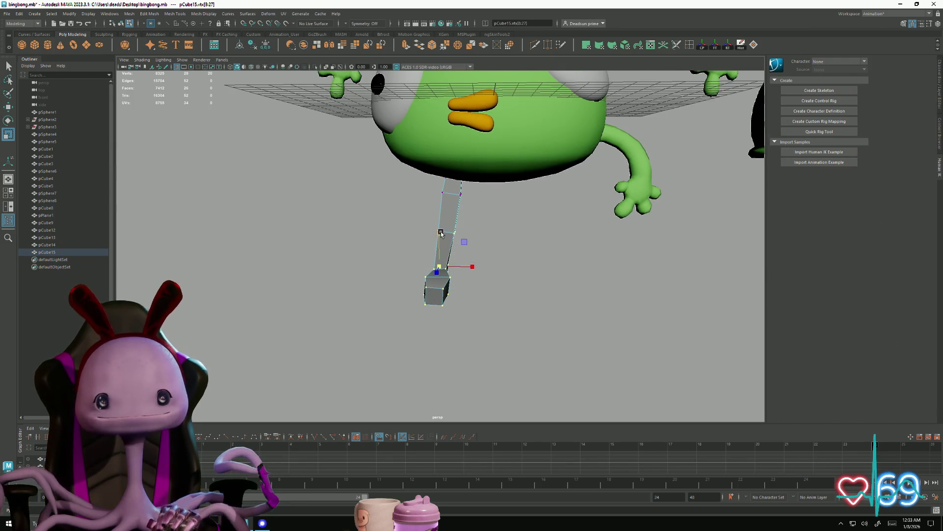
mouse_move(441, 228)
mouse_down()
mouse_move(443, 246)
mouse_move(440, 221)
mouse_move(437, 238)
mouse_move(449, 244)
mouse_move(439, 224)
mouse_up()
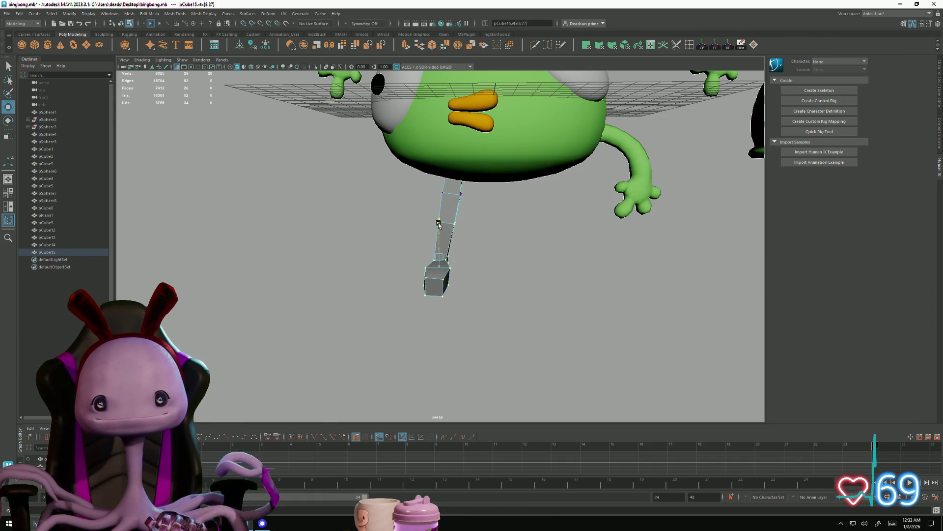
Step: Select vertices at the top of the leg and check the bend from a low side view
mouse_move(469, 262)
alt+mouse_down()
mouse_move(499, 259)
mouse_move(453, 254)
mouse_move(483, 265)
alt+mouse_up()
alt+drag(484, 265, 405, 250)
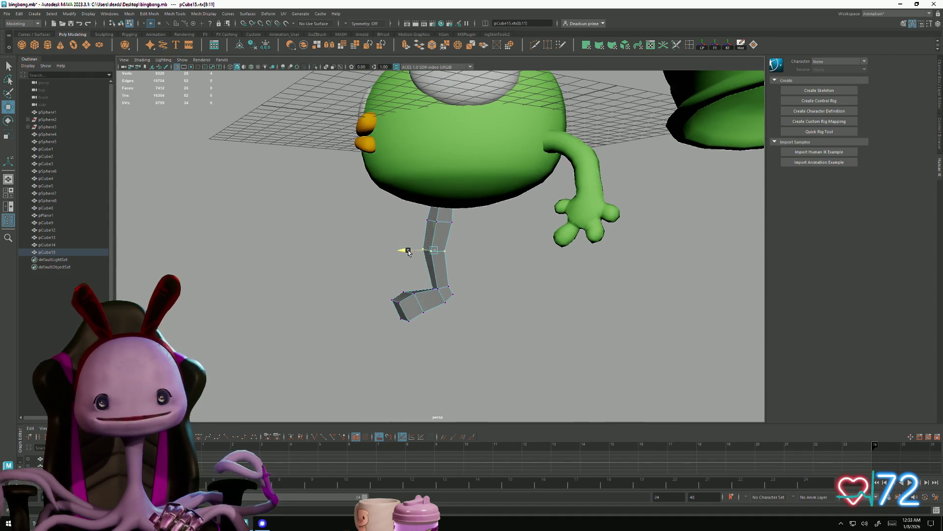
drag(460, 235, 460, 235)
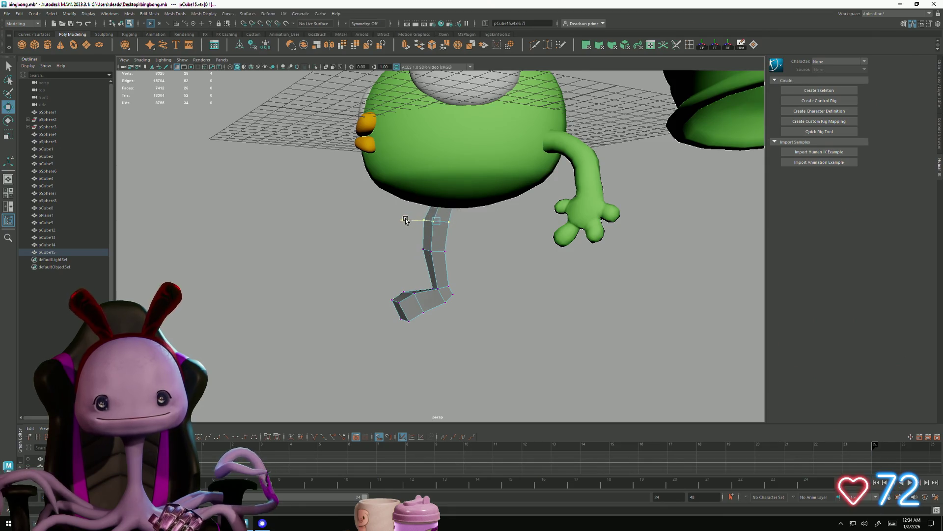
mouse_move(377, 243)
alt+mouse_down()
mouse_move(502, 263)
mouse_move(400, 259)
mouse_move(486, 291)
mouse_move(440, 301)
alt+mouse_up()
click(434, 295)
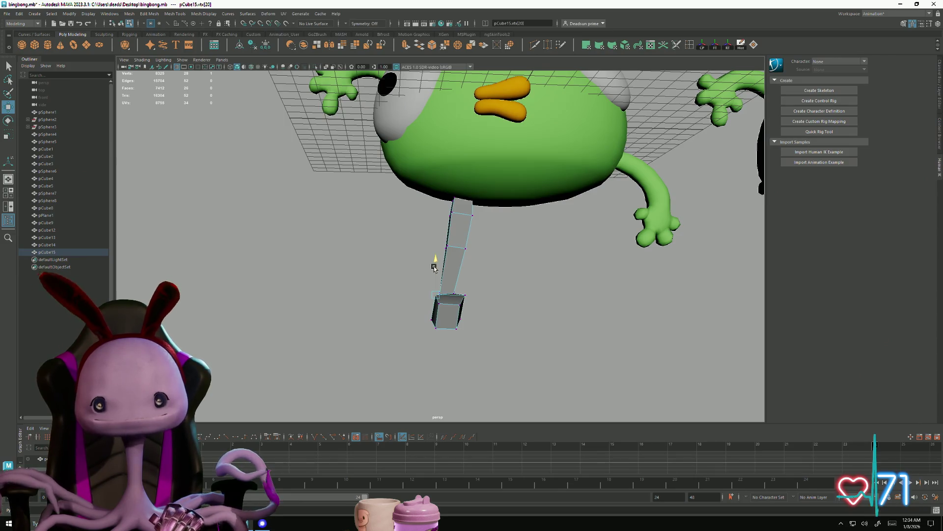
mouse_move(435, 266)
alt+mouse_down()
mouse_move(405, 327)
mouse_move(360, 318)
mouse_move(367, 327)
mouse_move(316, 331)
mouse_move(364, 308)
mouse_move(396, 337)
mouse_move(370, 326)
mouse_move(297, 326)
mouse_move(446, 325)
mouse_move(394, 317)
mouse_move(336, 327)
alt+mouse_up()
Step: Delete the leg's top end face and show the whole character again
scroll(419, 273, up, 10)
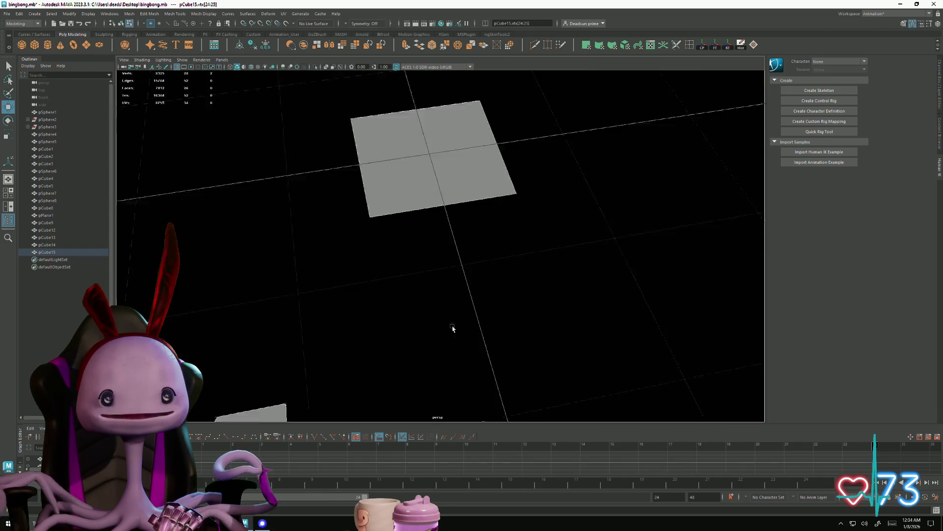
mouse_move(452, 328)
alt+mouse_down()
mouse_move(472, 156)
mouse_move(389, 226)
alt+mouse_up()
right_drag(390, 226, 395, 239)
click(395, 238)
key(e)
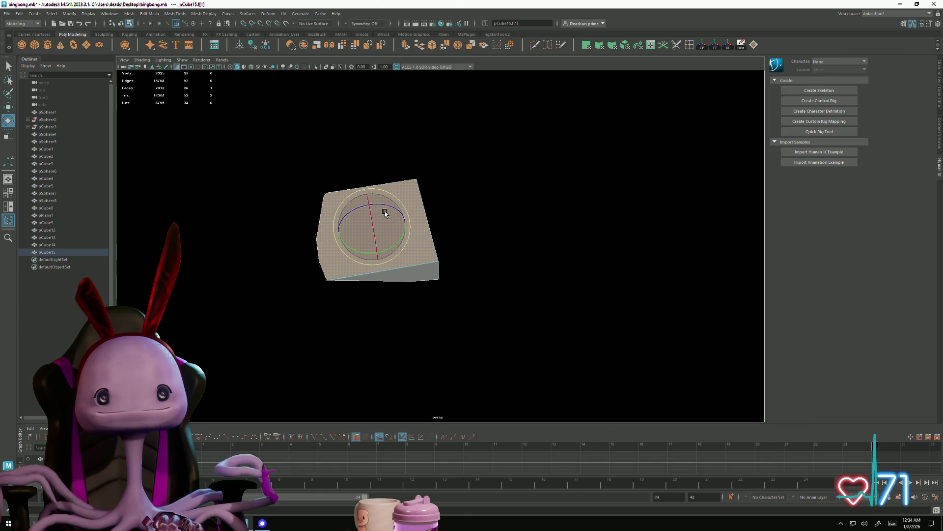
key(Delete)
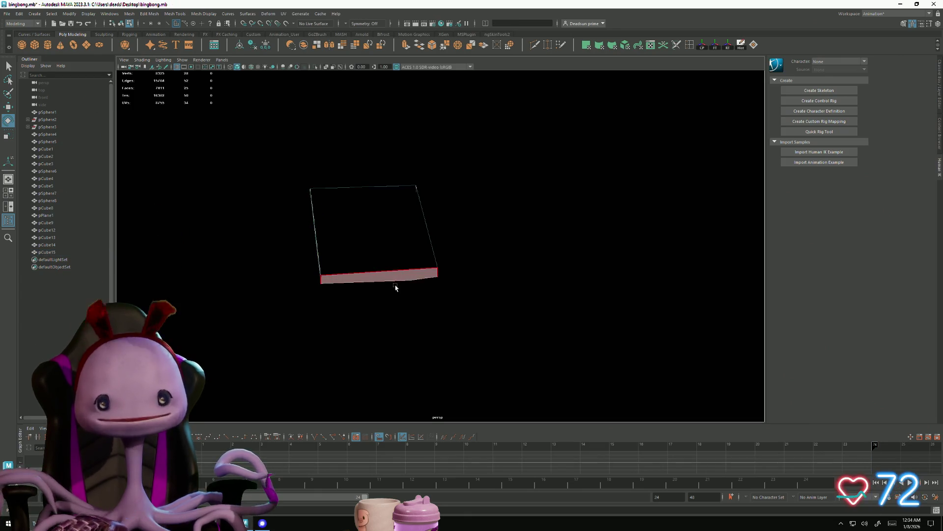
key(ctrl+1)
right_drag(378, 249, 458, 231)
mouse_move(458, 231)
alt+mouse_down()
mouse_move(376, 274)
mouse_move(436, 261)
alt+mouse_up()
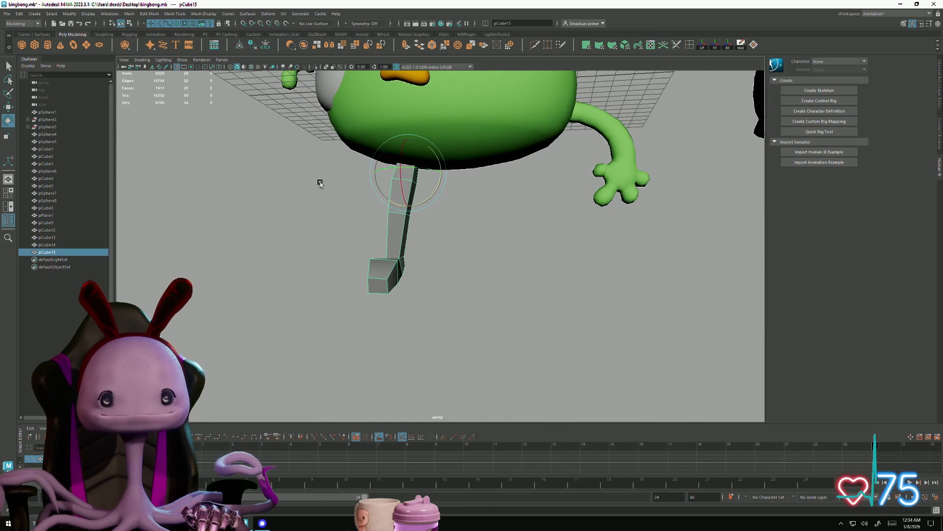
Step: Apply Mesh > Smooth to the leg and inspect it up close
click(130, 13)
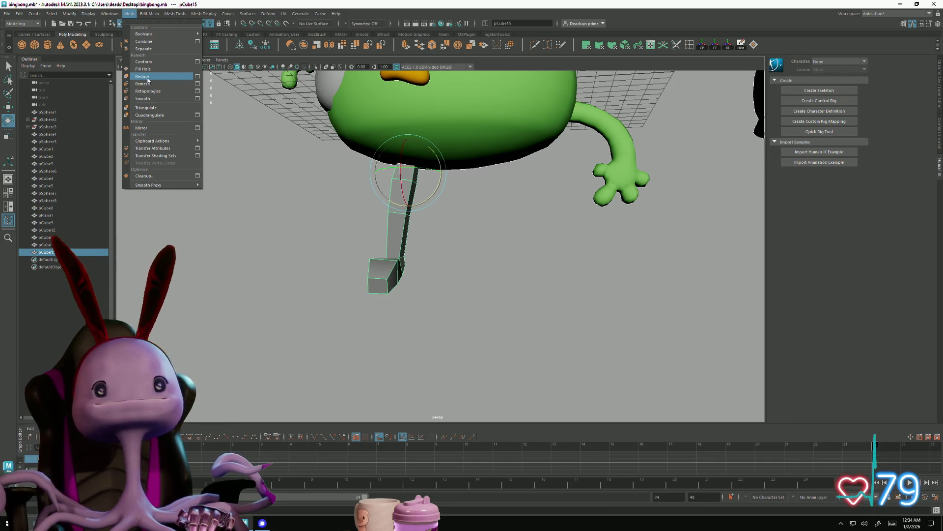
click(143, 98)
mouse_move(274, 242)
alt+mouse_down()
mouse_move(349, 257)
mouse_move(346, 242)
mouse_move(322, 238)
mouse_move(305, 251)
alt+mouse_up()
mouse_move(305, 251)
alt+right_down()
mouse_move(400, 312)
mouse_move(384, 229)
alt+right_up()
click(384, 260)
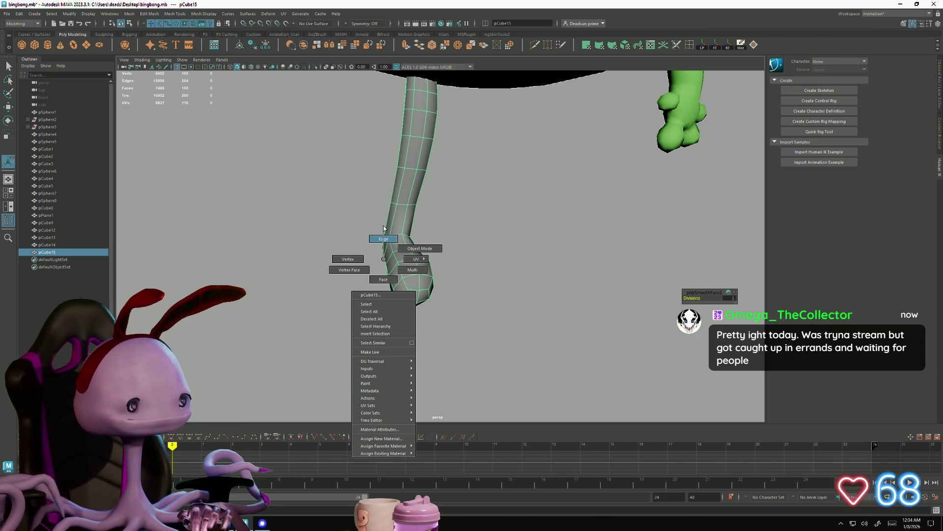
Step: Select a leg edge loop and two foot-tip edges, then enable soft selection
mouse_move(391, 270)
alt+mouse_down()
mouse_move(429, 240)
mouse_move(413, 245)
mouse_move(395, 280)
mouse_move(453, 285)
mouse_move(348, 305)
mouse_move(379, 316)
mouse_move(379, 294)
mouse_move(368, 326)
mouse_move(347, 314)
alt+mouse_up()
double_click(427, 229)
key(r)
right_drag(391, 315, 399, 313)
click(417, 318)
mouse_move(417, 318)
alt+mouse_down()
mouse_move(387, 326)
mouse_move(376, 345)
alt+mouse_up()
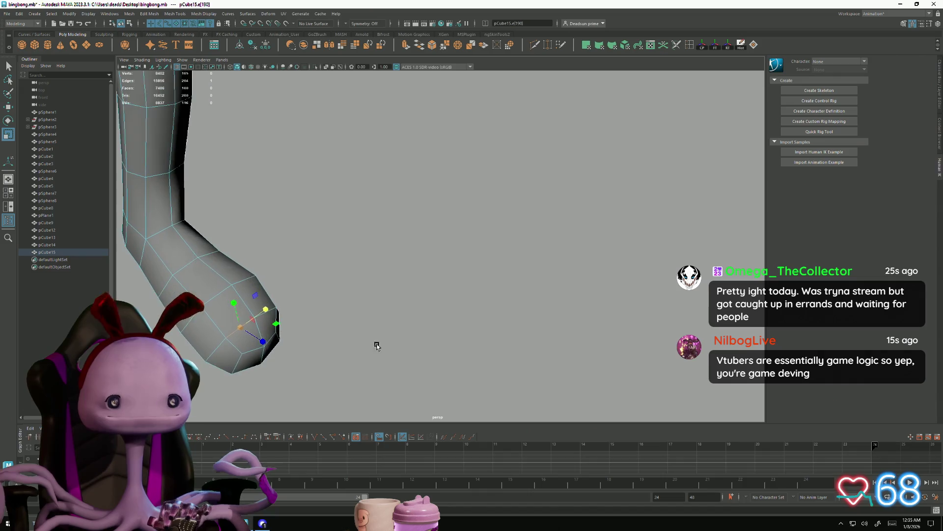
shift+click(275, 310)
mouse_move(305, 348)
alt+mouse_down()
mouse_move(293, 354)
mouse_move(389, 348)
mouse_move(344, 319)
alt+mouse_up()
key(b)
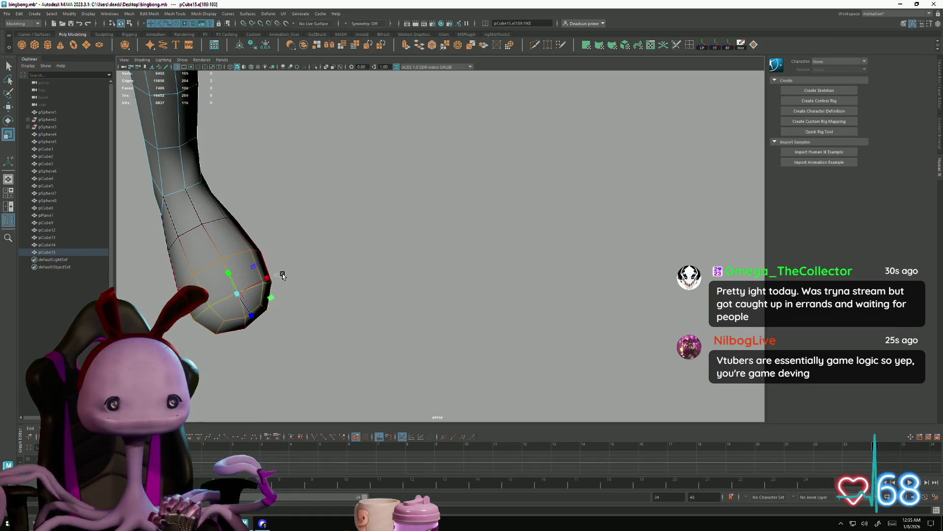
mouse_move(282, 275)
alt+mouse_down()
mouse_move(284, 301)
mouse_move(318, 292)
mouse_move(328, 320)
alt+mouse_up()
Step: Move a vertex on the foot's underside upward to reshape the foot
right_drag(360, 262, 328, 241)
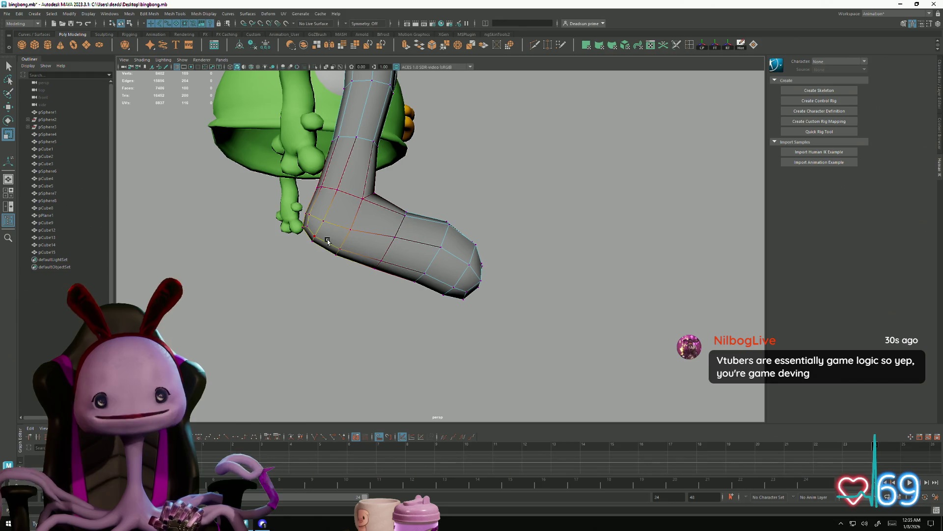
drag(356, 272, 358, 272)
click(376, 259)
mouse_move(373, 231)
mouse_down()
mouse_move(377, 221)
mouse_move(378, 246)
mouse_move(382, 219)
mouse_up()
key(w)
alt+drag(414, 251, 361, 267)
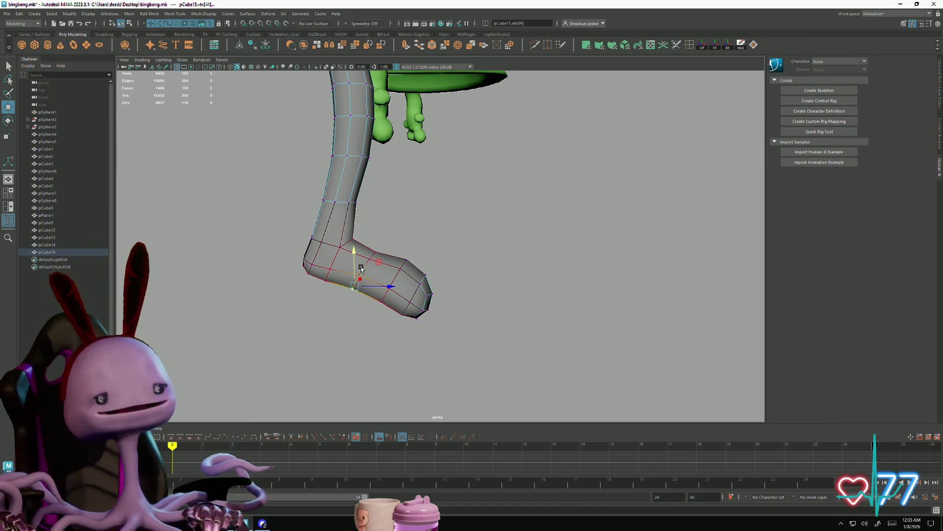
alt+drag(383, 248, 386, 256)
Step: Raise the toe vertices and push them forward
drag(467, 278, 468, 278)
mouse_move(396, 273)
alt+mouse_down()
mouse_move(402, 320)
mouse_move(324, 326)
mouse_move(388, 322)
mouse_move(428, 280)
alt+mouse_up()
drag(428, 238, 440, 231)
drag(472, 262, 478, 266)
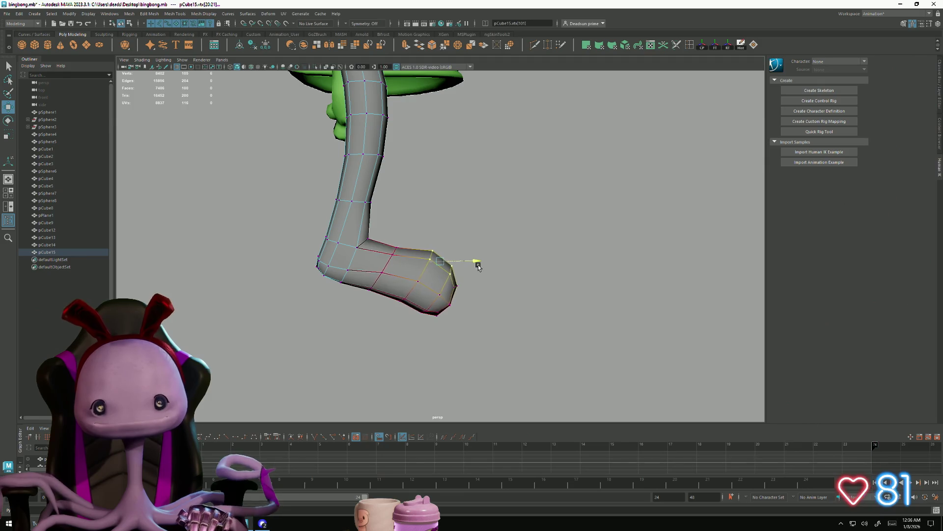
scroll(478, 267, down, 5)
mouse_move(406, 305)
alt+mouse_down()
mouse_move(375, 280)
mouse_move(400, 246)
mouse_move(391, 260)
mouse_move(482, 249)
mouse_move(419, 264)
mouse_move(478, 248)
alt+mouse_up()
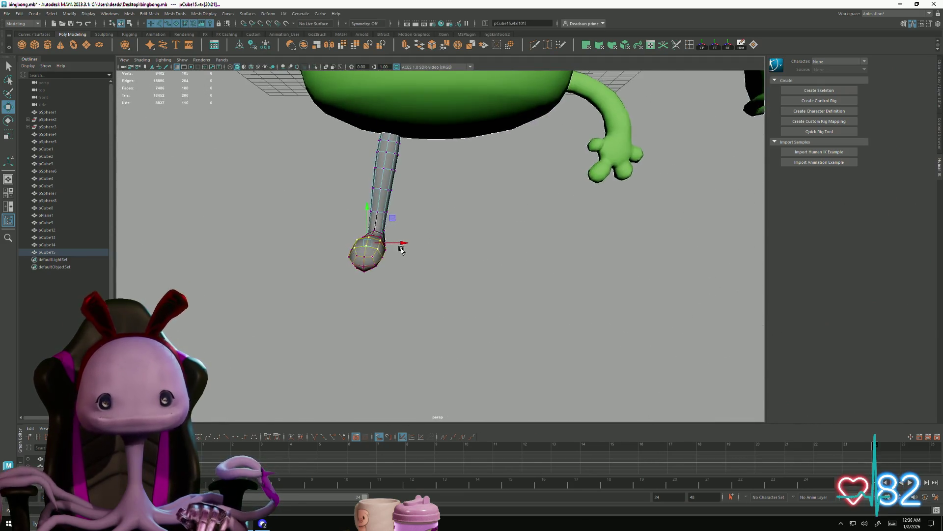
Step: With a wider soft-selection falloff, move a foot vertex sideways to bend the leg
click(488, 230)
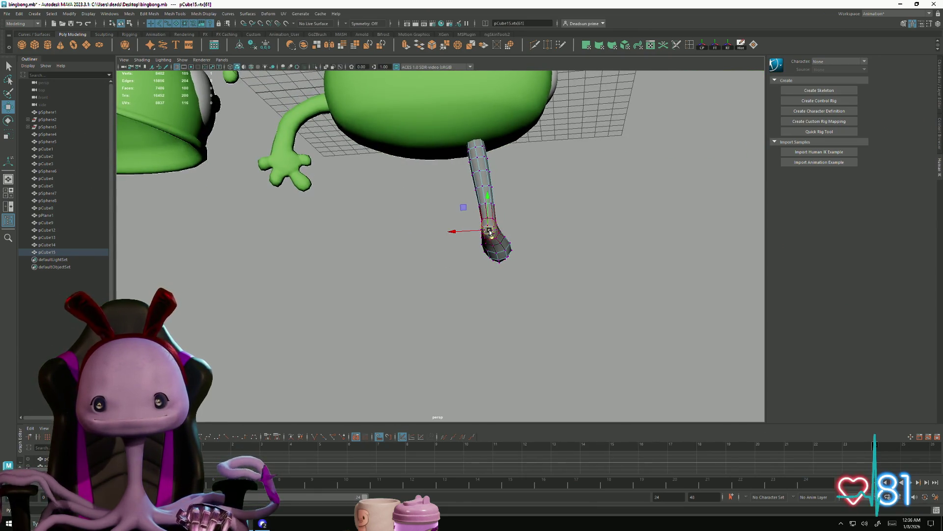
drag(517, 239, 562, 236)
mouse_move(464, 231)
mouse_down()
mouse_move(428, 251)
mouse_move(401, 237)
mouse_move(413, 295)
mouse_move(467, 324)
mouse_move(447, 295)
mouse_move(486, 299)
mouse_move(423, 290)
mouse_move(363, 110)
mouse_move(405, 120)
mouse_move(413, 101)
mouse_up()
key(e)
key(w)
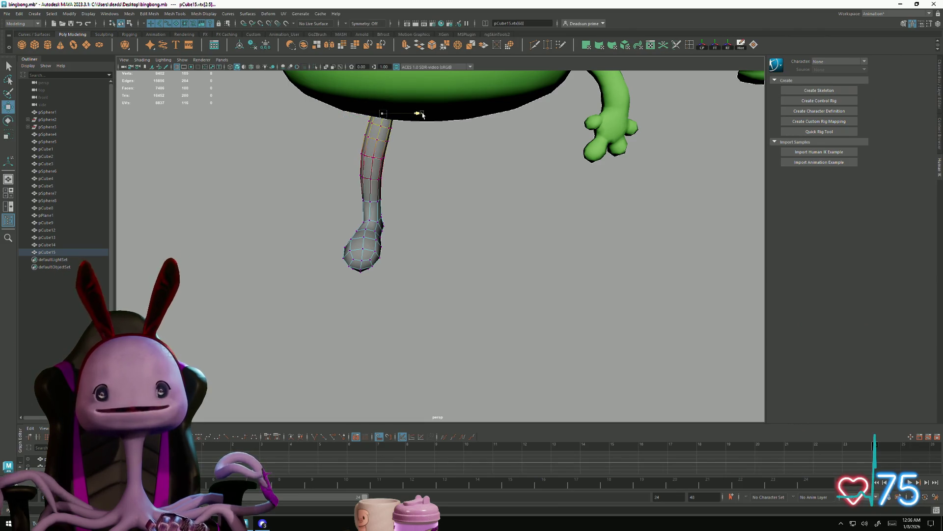
Step: Shrink the falloff and shift the mid-leg vertices sideways to curve the leg
mouse_move(446, 198)
alt+mouse_down()
mouse_move(425, 183)
mouse_move(435, 236)
mouse_move(503, 227)
mouse_move(413, 141)
alt+mouse_up()
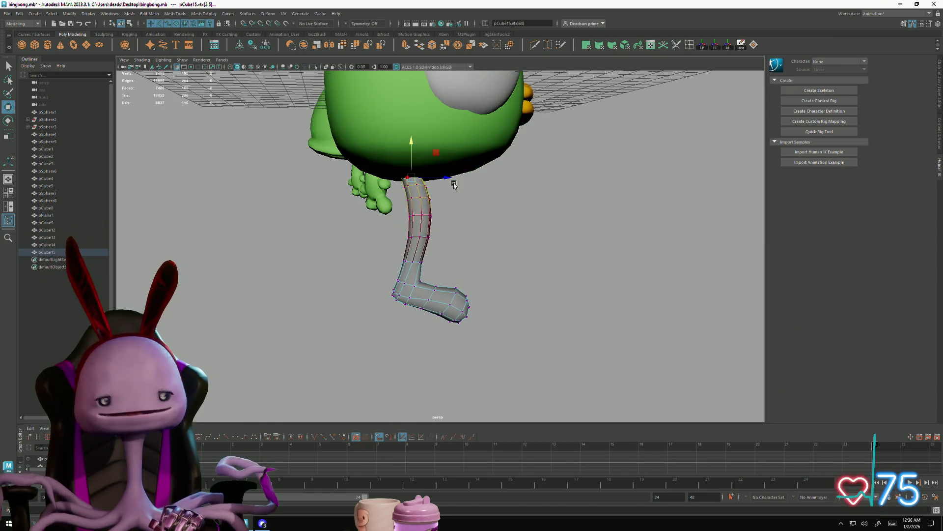
mouse_move(466, 181)
mouse_down()
mouse_move(499, 190)
mouse_move(451, 177)
mouse_up()
drag(399, 226, 442, 239)
mouse_move(499, 261)
alt+mouse_down()
mouse_move(429, 269)
mouse_move(421, 252)
alt+mouse_up()
right_drag(421, 252, 474, 212)
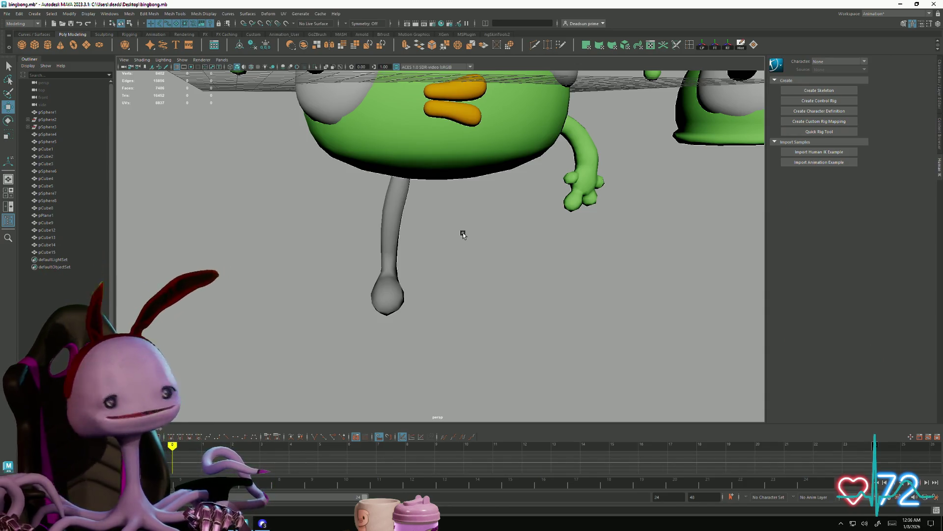
Step: Select the leg's top vertices and rotate them to angle into the body
mouse_move(380, 252)
alt+mouse_down()
mouse_move(444, 272)
mouse_move(544, 341)
mouse_move(417, 294)
mouse_move(320, 312)
mouse_move(337, 320)
mouse_move(328, 315)
mouse_move(344, 311)
alt+mouse_up()
click(445, 271)
key(F9)
mouse_move(345, 98)
mouse_down()
mouse_move(400, 109)
mouse_move(400, 204)
mouse_move(392, 178)
mouse_up()
key(e)
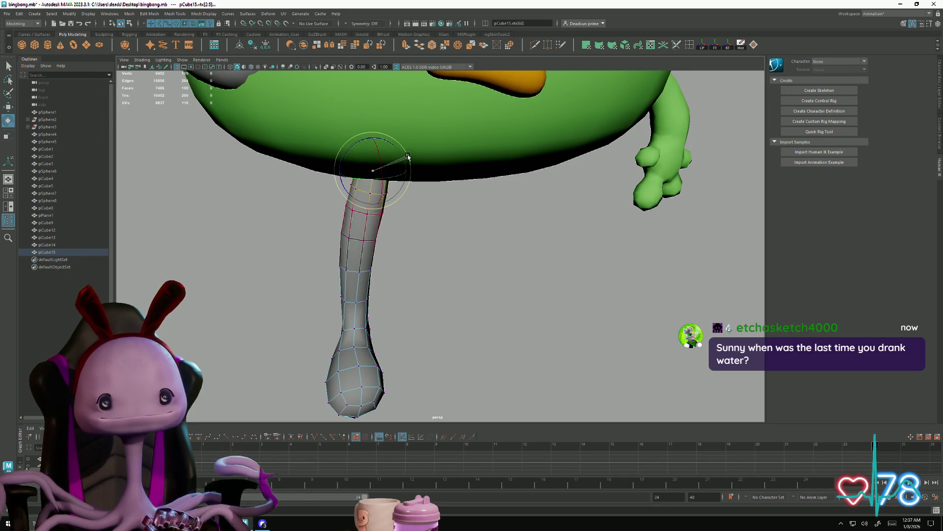
mouse_move(431, 252)
alt+mouse_down()
mouse_move(341, 275)
mouse_move(296, 271)
mouse_move(348, 273)
alt+mouse_up()
mouse_move(385, 272)
alt+mouse_down()
mouse_move(415, 312)
mouse_move(657, 375)
mouse_move(447, 312)
mouse_move(492, 327)
mouse_move(444, 322)
mouse_move(432, 348)
mouse_move(405, 331)
alt+mouse_up()
mouse_move(404, 331)
alt+right_down()
mouse_move(282, 326)
mouse_move(261, 285)
mouse_move(343, 311)
alt+right_up()
alt+drag(342, 310, 349, 314)
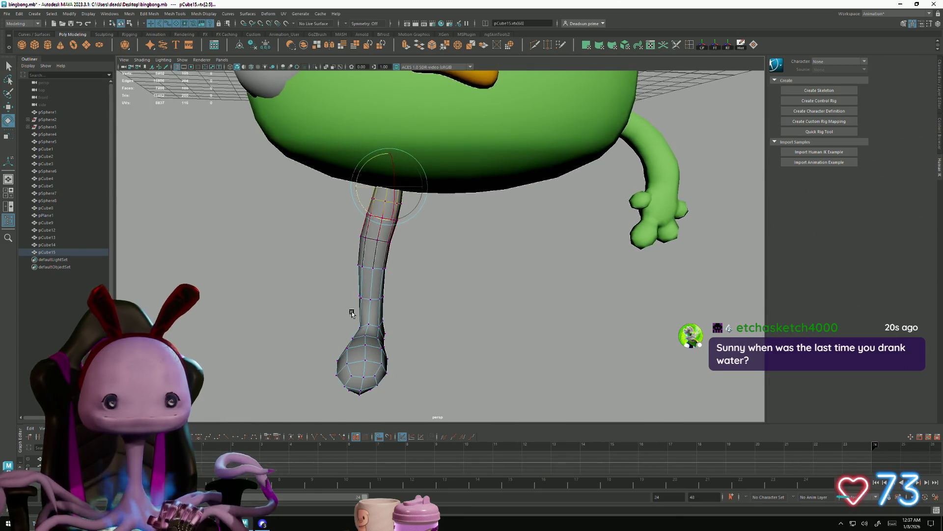
alt+drag(457, 320, 388, 268)
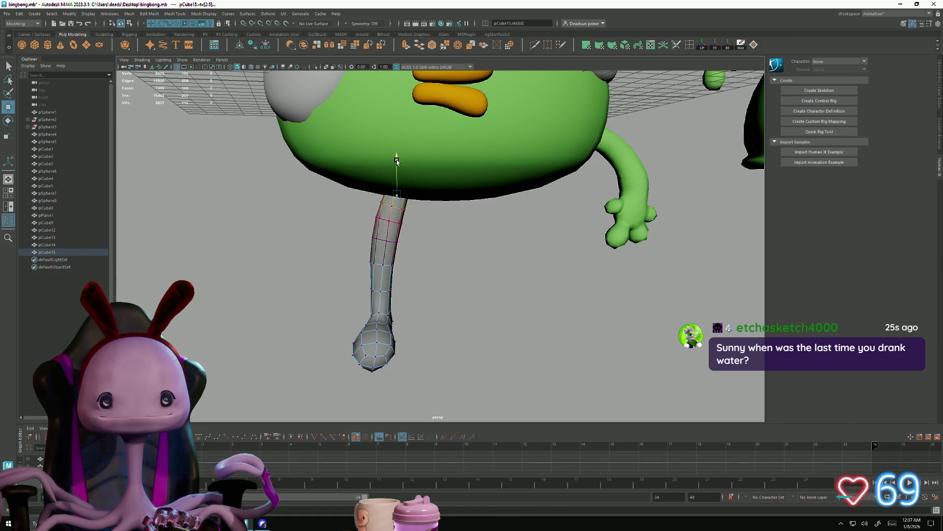
scroll(392, 298, down, 3)
right_drag(371, 263, 402, 242)
Step: Pick an ankle vertex and enlarge its soft-selection radius up the leg
mouse_move(459, 309)
alt+mouse_down()
mouse_move(461, 318)
mouse_move(480, 314)
mouse_move(381, 322)
mouse_move(461, 316)
mouse_move(459, 302)
mouse_move(480, 341)
mouse_move(462, 324)
alt+mouse_up()
click(442, 304)
mouse_move(426, 315)
right_down()
mouse_move(428, 287)
mouse_move(401, 311)
mouse_move(469, 344)
mouse_move(459, 319)
mouse_move(487, 357)
mouse_move(470, 332)
right_up()
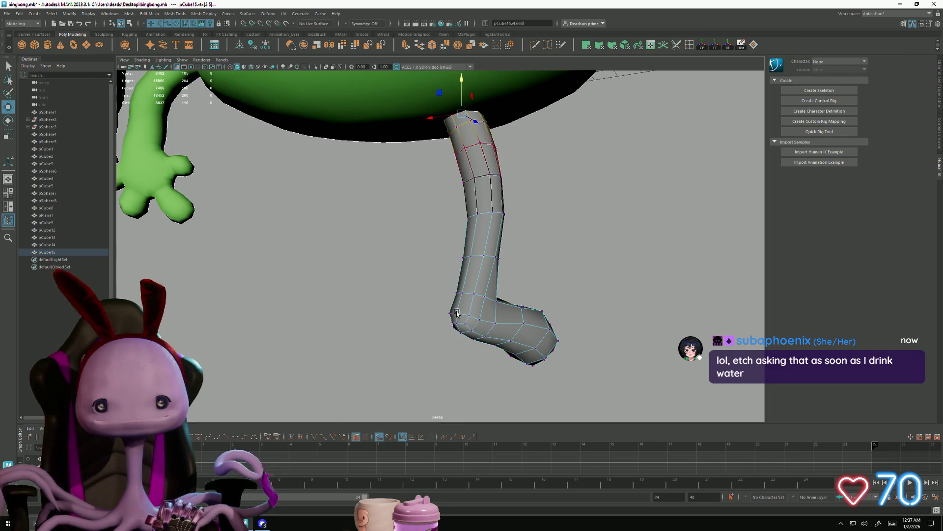
click(457, 313)
mouse_move(473, 324)
middle_down()
mouse_move(495, 290)
mouse_move(455, 277)
middle_up()
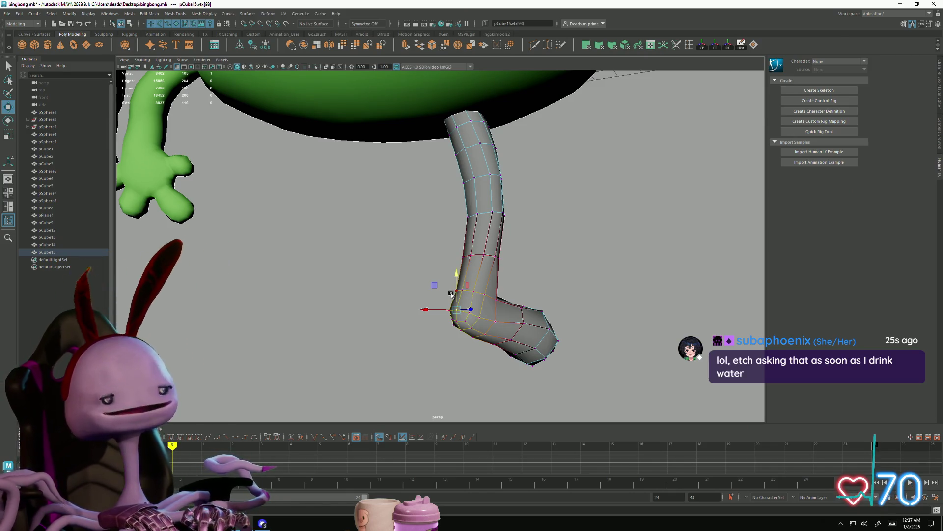
mouse_move(526, 236)
alt+mouse_down()
mouse_move(393, 238)
mouse_move(367, 305)
alt+mouse_up()
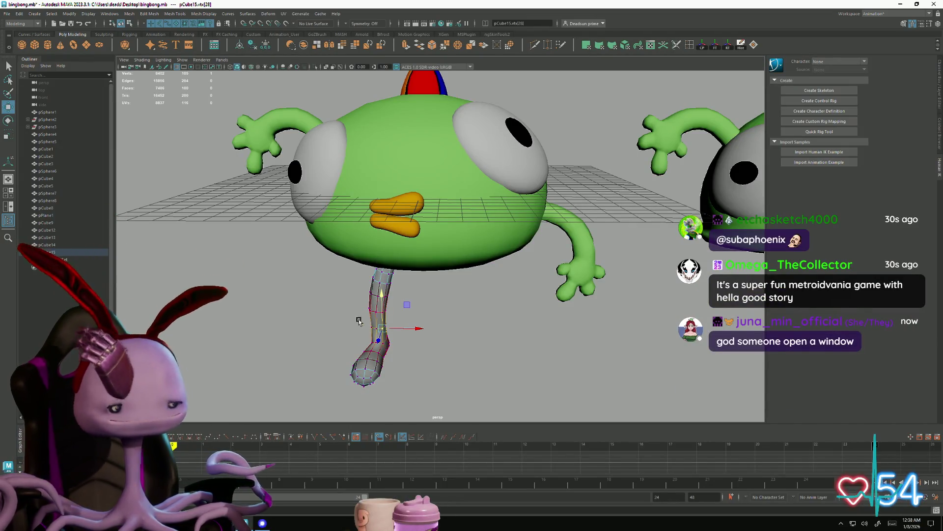
Step: Select the next vertex ring down the grey leg, then return to object selection and deselect the body
mouse_move(398, 296)
alt+mouse_down()
mouse_move(373, 302)
mouse_move(389, 322)
alt+mouse_up()
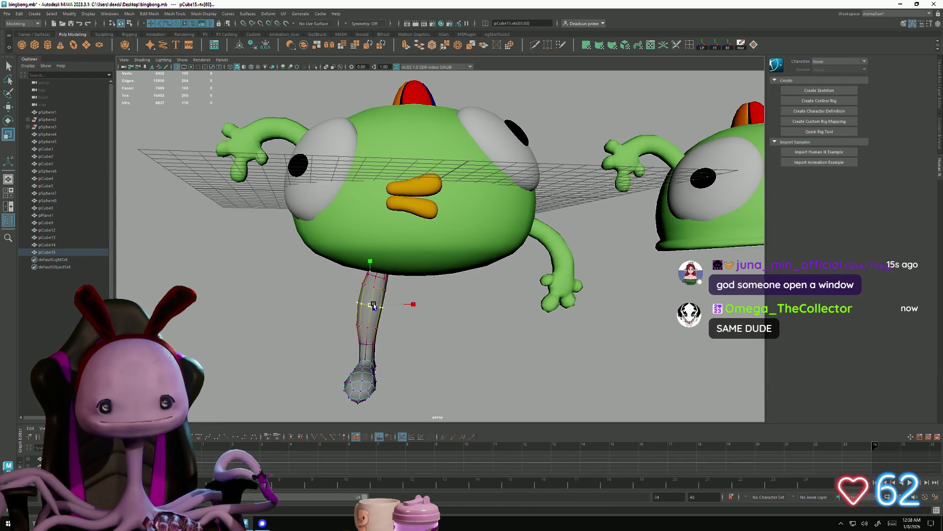
mouse_move(348, 331)
mouse_down()
mouse_move(385, 346)
mouse_move(373, 344)
mouse_move(480, 341)
mouse_move(442, 354)
mouse_up()
key(F8)
click(421, 162)
mouse_move(421, 162)
alt+mouse_down()
mouse_move(434, 360)
mouse_move(490, 362)
mouse_move(398, 347)
mouse_move(463, 378)
alt+mouse_up()
click(491, 362)
scroll(354, 315, up, 5)
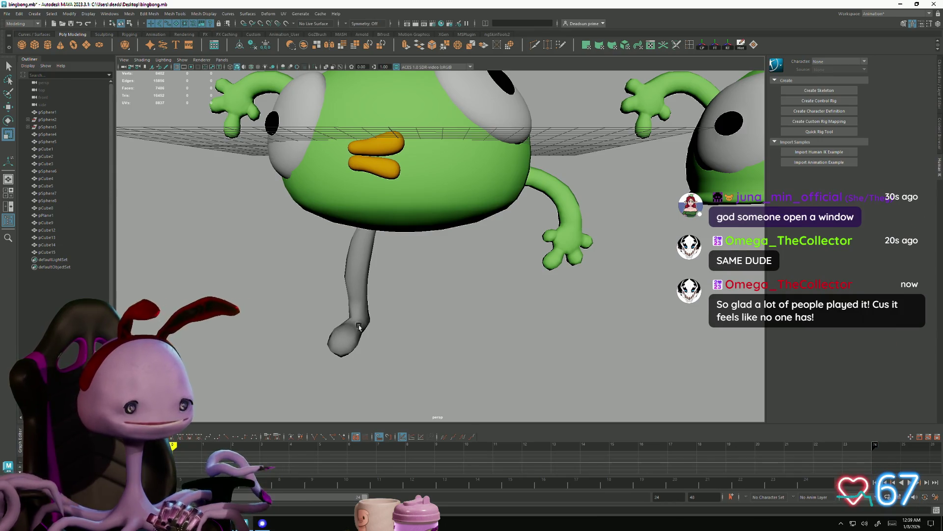
Step: Select two edges at the tip of the grey leg's foot in edge mode
click(350, 327)
alt+drag(350, 327, 329, 322)
right_drag(329, 321, 331, 300)
click(333, 293)
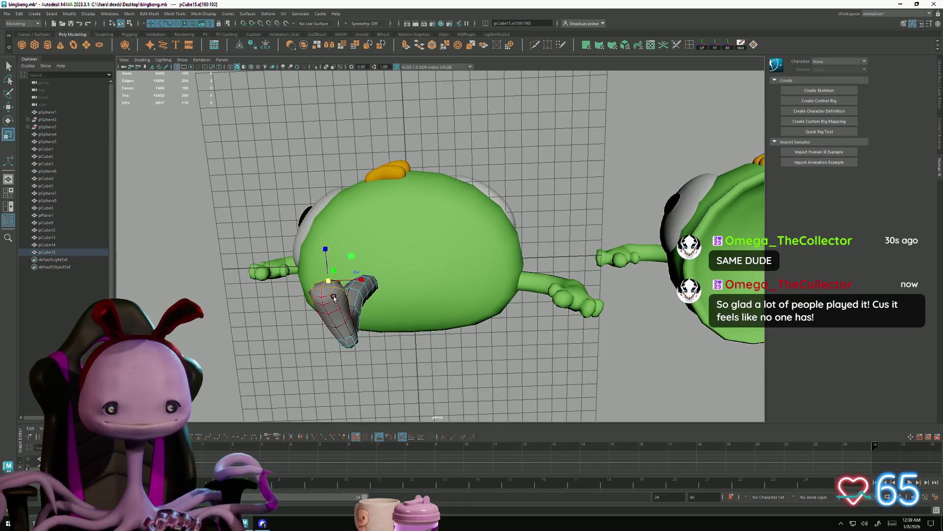
mouse_move(331, 298)
alt+mouse_down()
mouse_move(318, 324)
mouse_move(450, 381)
mouse_move(298, 313)
alt+mouse_up()
mouse_move(379, 356)
alt+mouse_down()
mouse_move(335, 353)
mouse_move(349, 312)
mouse_move(425, 344)
mouse_move(455, 343)
mouse_move(429, 326)
alt+mouse_up()
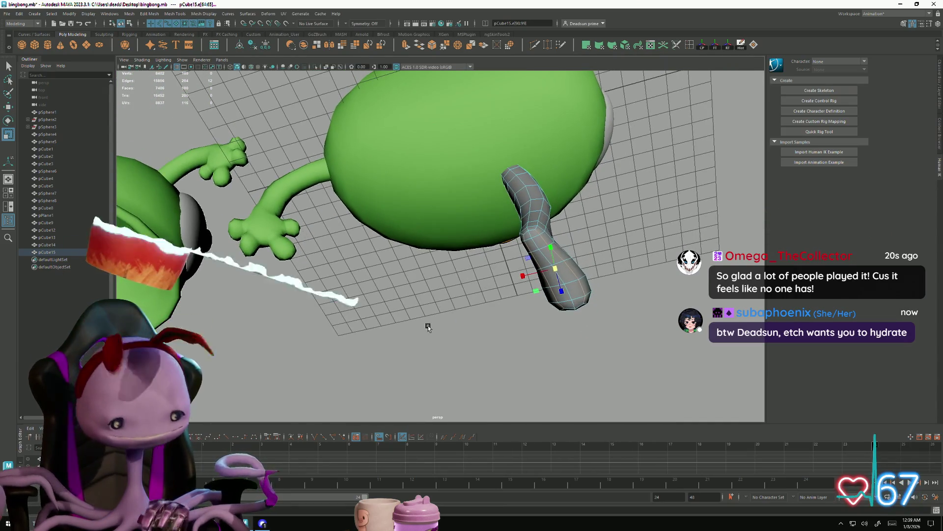
Step: With soft select on, scale and rotate the lower leg edges into an angled foot, then return to Object Mode
key(b)
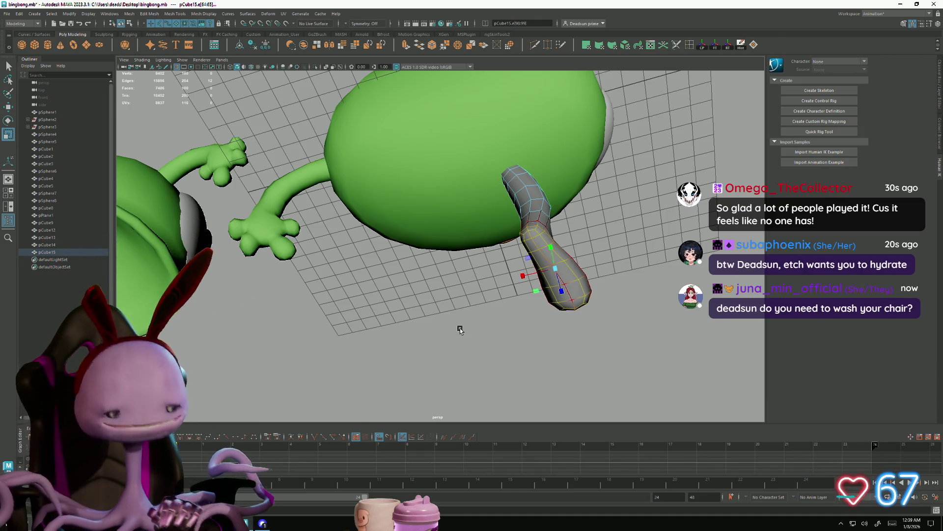
click(523, 275)
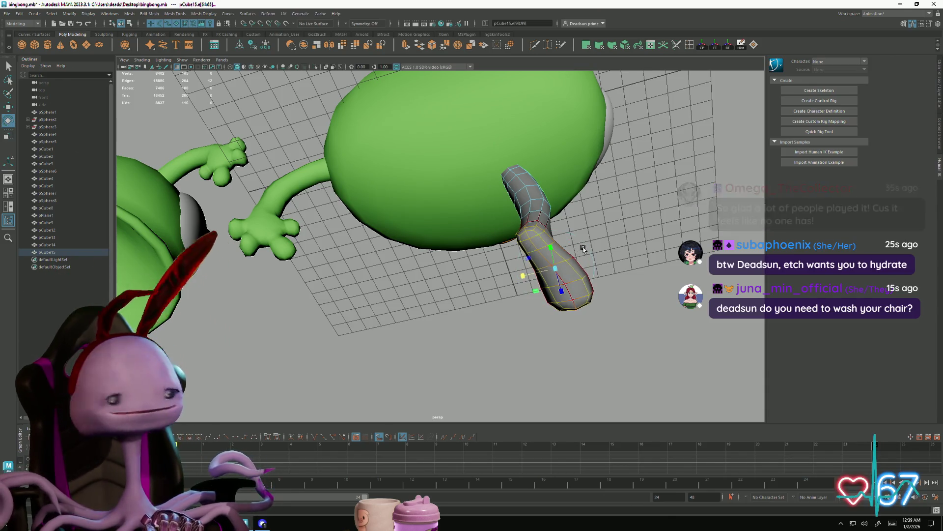
key(e)
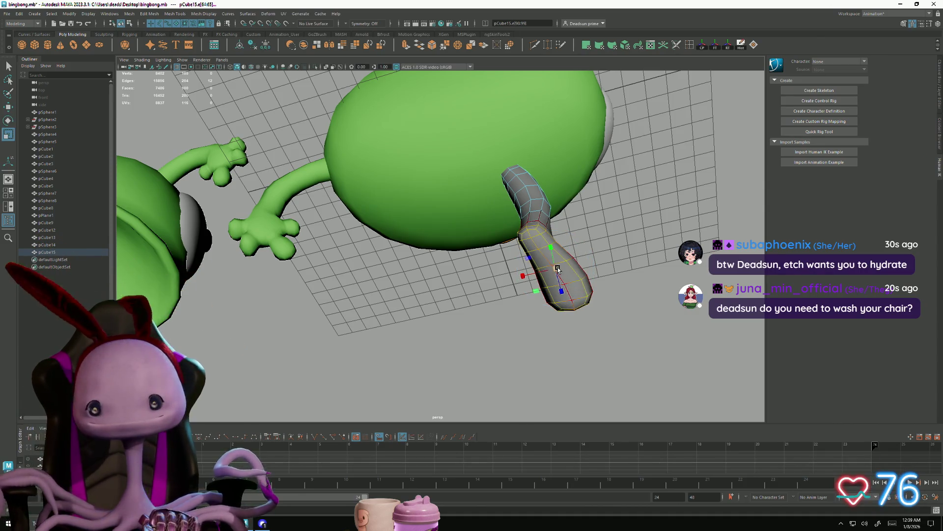
mouse_move(559, 273)
alt+mouse_down()
mouse_move(529, 310)
mouse_move(487, 324)
mouse_move(484, 317)
alt+mouse_up()
right_drag(340, 272, 369, 263)
mouse_move(423, 308)
alt+mouse_down()
mouse_move(391, 371)
mouse_move(389, 354)
alt+mouse_up()
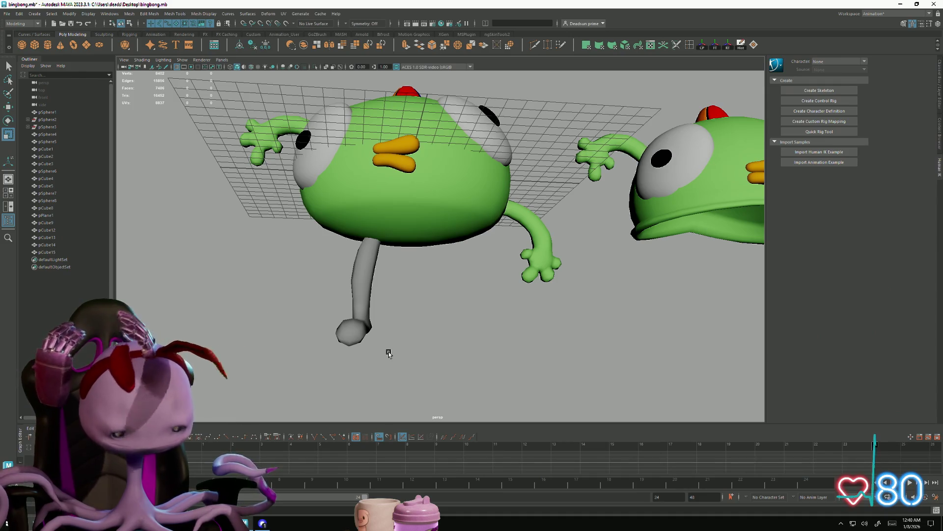
Step: Move a lower vertex ring of the grey leg so the foot kicks outward, then return to Object Mode
mouse_move(346, 232)
alt+mouse_down()
mouse_move(352, 315)
mouse_move(434, 315)
mouse_move(402, 306)
alt+mouse_up()
click(402, 306)
mouse_move(402, 305)
right_down()
mouse_move(411, 307)
mouse_move(400, 306)
right_up()
click(410, 308)
scroll(438, 355, up, 3)
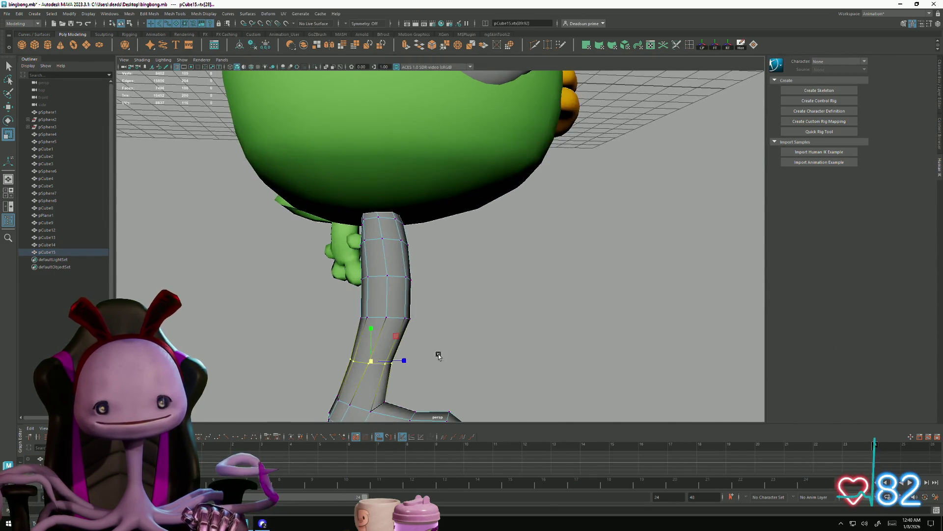
drag(404, 361, 409, 363)
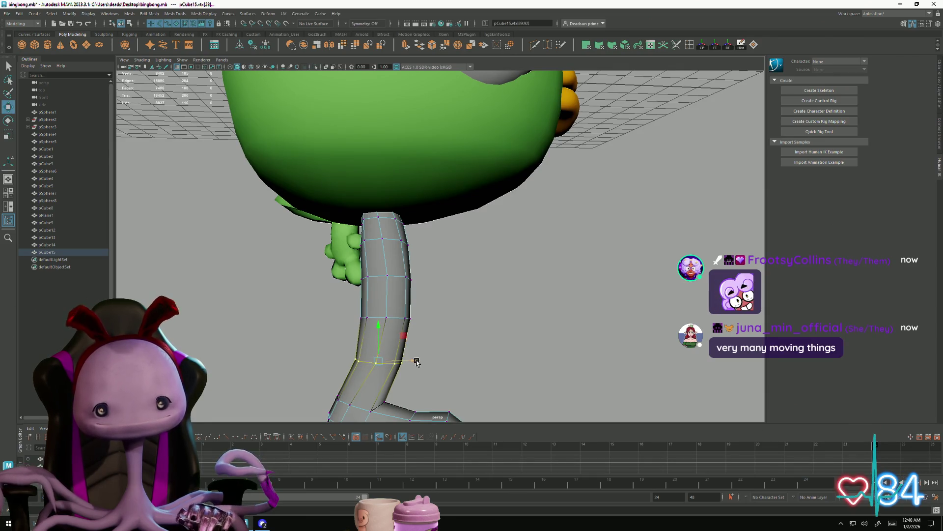
mouse_move(457, 362)
alt+mouse_down()
mouse_move(389, 353)
mouse_move(358, 306)
mouse_move(305, 348)
mouse_move(342, 350)
mouse_move(301, 350)
alt+mouse_up()
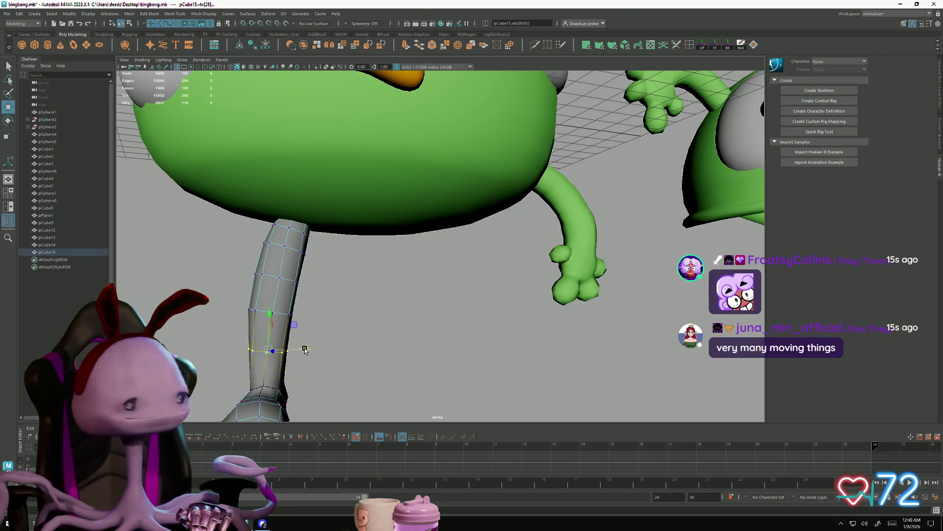
scroll(305, 349, down, 5)
right_drag(327, 278, 349, 267)
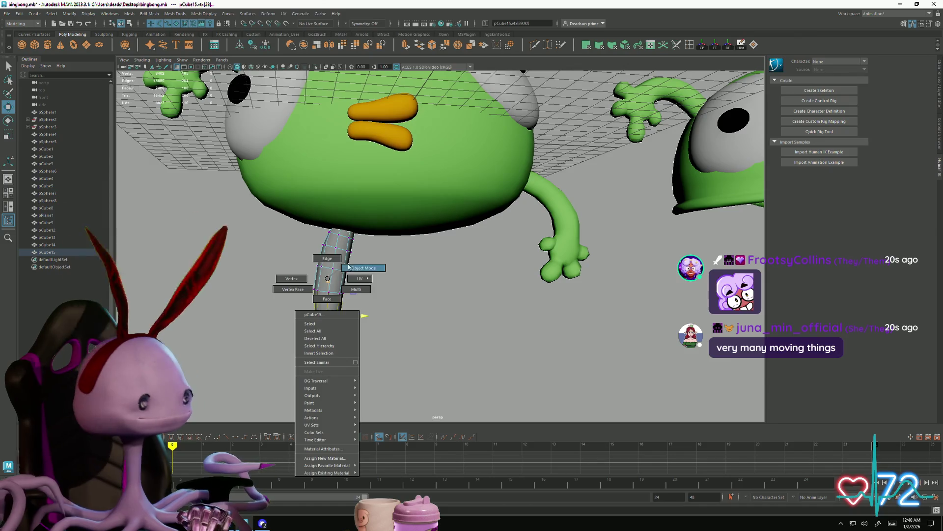
mouse_move(381, 290)
alt+mouse_down()
mouse_move(249, 328)
mouse_move(454, 319)
mouse_move(353, 314)
alt+mouse_up()
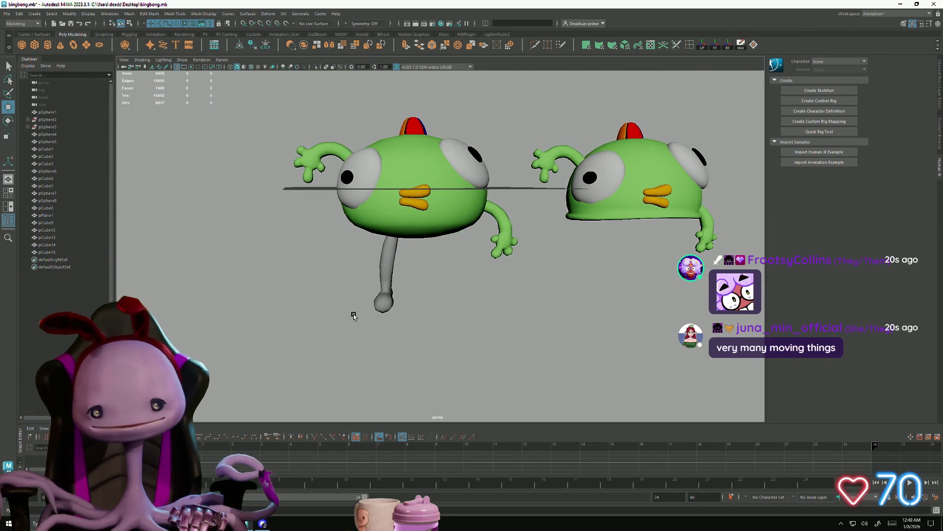
Step: Apply Mesh > Smooth to the first grey leg
scroll(354, 316, up, 2)
click(362, 317)
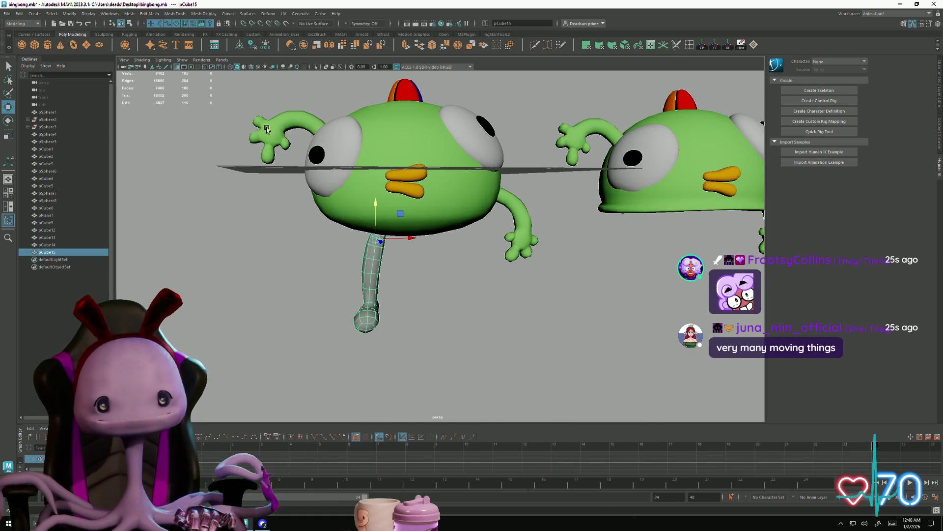
click(130, 14)
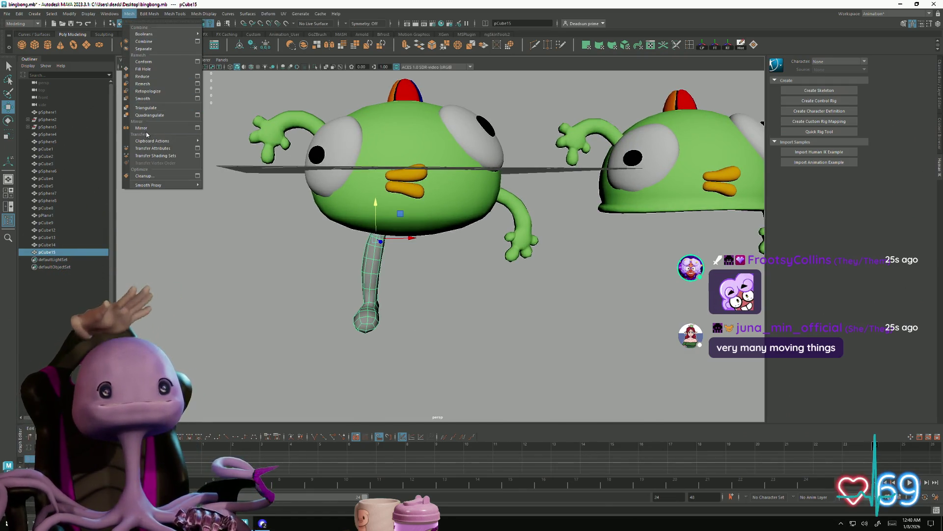
click(146, 134)
click(129, 15)
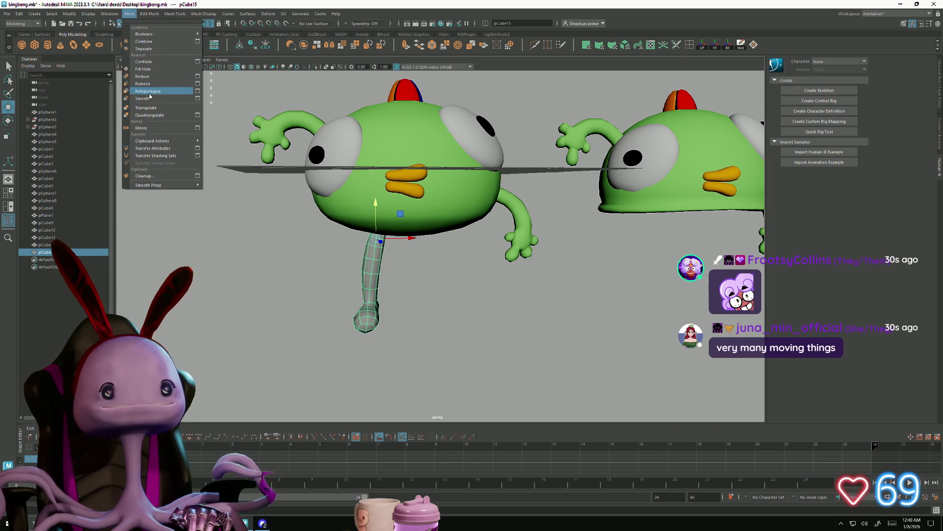
click(151, 100)
click(254, 268)
mouse_move(254, 267)
alt+mouse_down()
mouse_move(253, 255)
mouse_move(251, 272)
alt+mouse_up()
Step: Move, rotate and raise the second leg, pCube17, into place beside the first under the body
scroll(318, 283, up, 5)
mouse_move(360, 270)
alt+mouse_down()
mouse_move(421, 275)
mouse_move(429, 260)
mouse_move(417, 270)
alt+mouse_up()
click(438, 266)
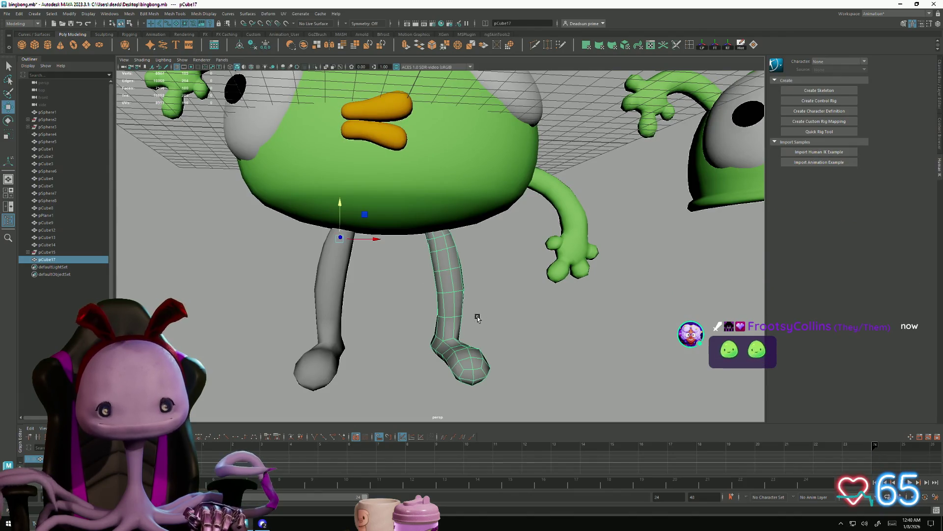
drag(378, 242, 357, 240)
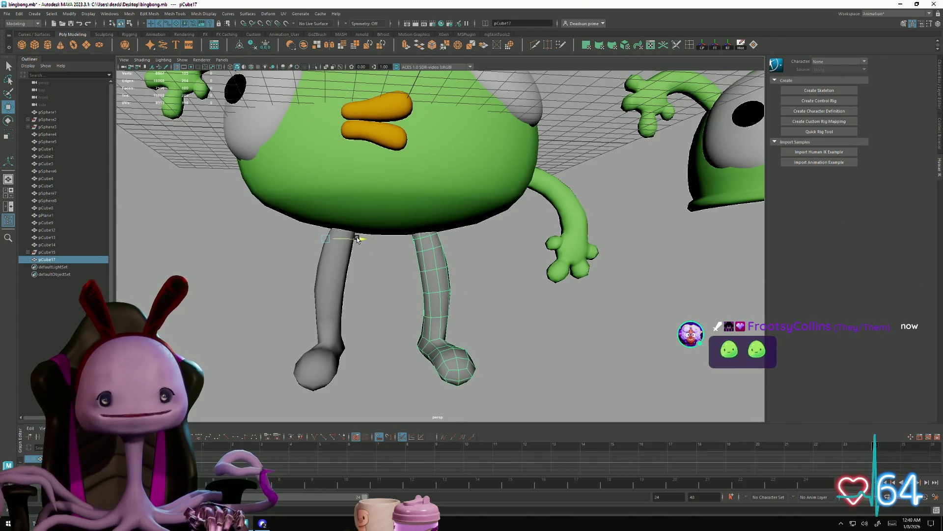
key(e)
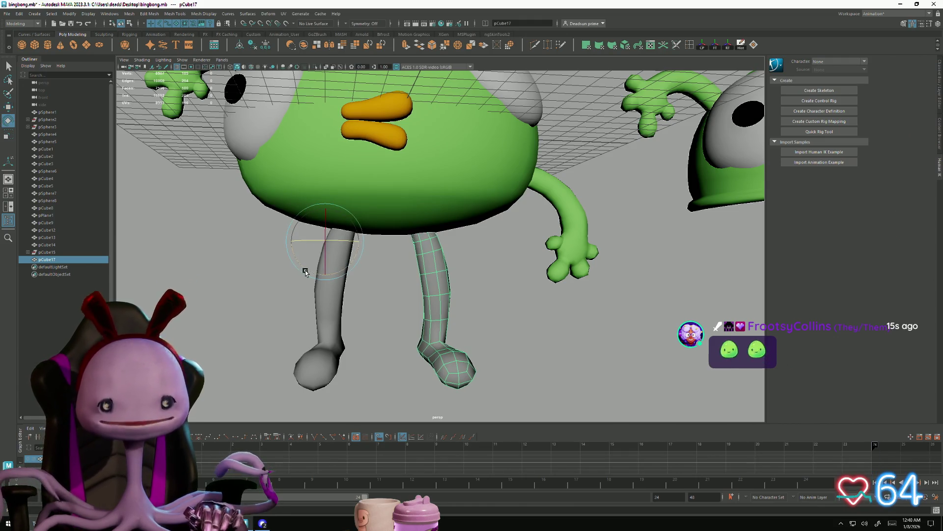
drag(308, 270, 304, 258)
key(w)
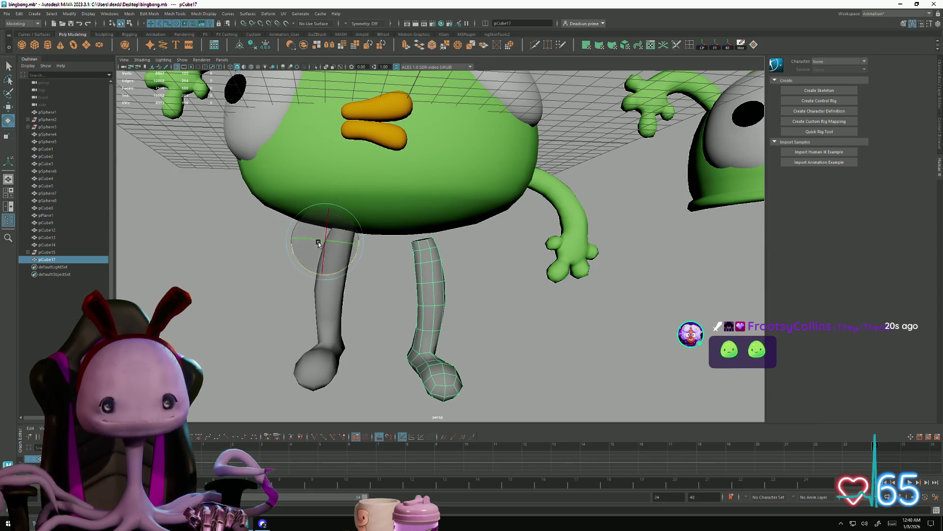
mouse_move(325, 211)
mouse_down()
mouse_move(331, 203)
mouse_move(437, 284)
mouse_move(455, 331)
mouse_move(354, 313)
mouse_move(433, 296)
mouse_up()
key(e)
Step: Select pCube17's foot vertices and scale, rotate and move them downward into a rounded foot
right_drag(432, 294, 394, 294)
mouse_move(352, 309)
mouse_down()
mouse_move(473, 357)
mouse_move(454, 355)
mouse_up()
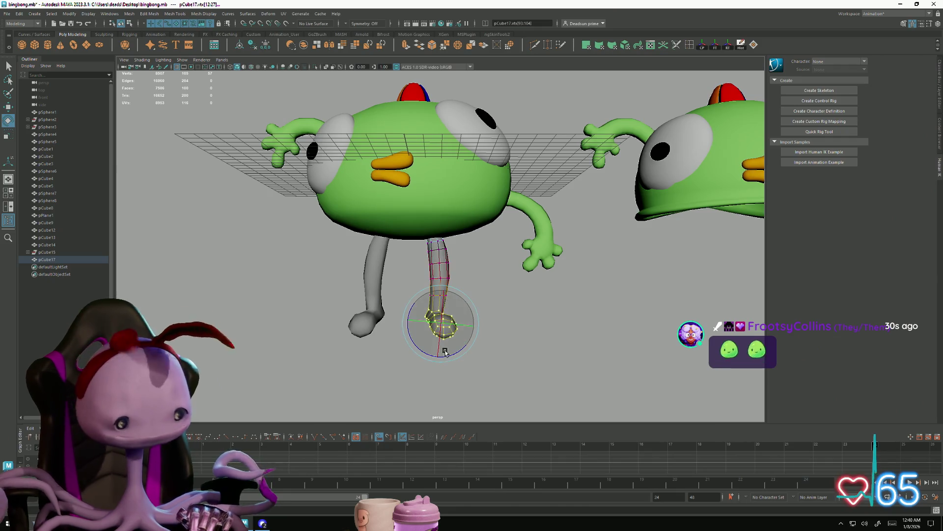
key(r)
key(e)
mouse_move(449, 325)
alt+mouse_down()
mouse_move(442, 305)
mouse_move(417, 299)
mouse_move(386, 320)
mouse_move(448, 313)
mouse_move(383, 319)
alt+mouse_up()
key(w)
key(e)
Step: Select another group of foot vertices and a vertex ring at mid-leg on pCube17
mouse_move(417, 375)
alt+mouse_down()
mouse_move(400, 390)
mouse_move(427, 362)
mouse_move(412, 287)
alt+mouse_up()
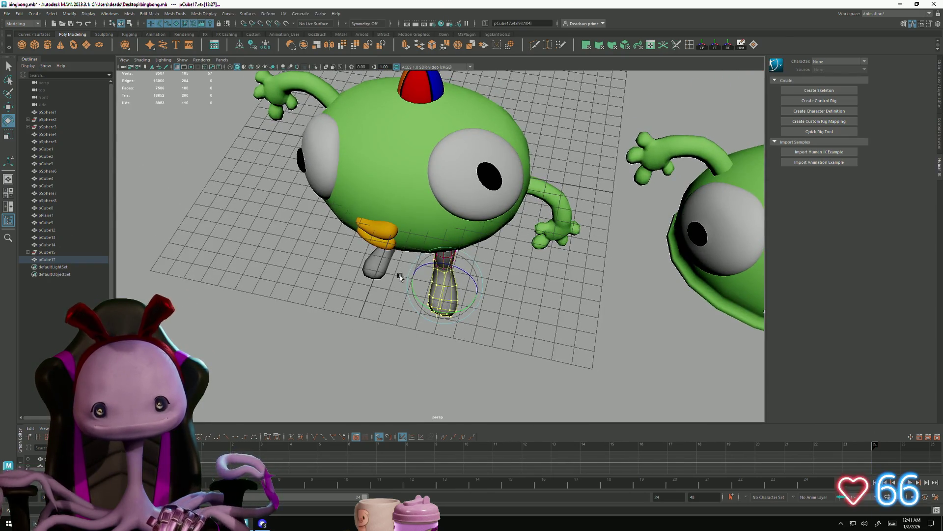
drag(480, 334, 480, 333)
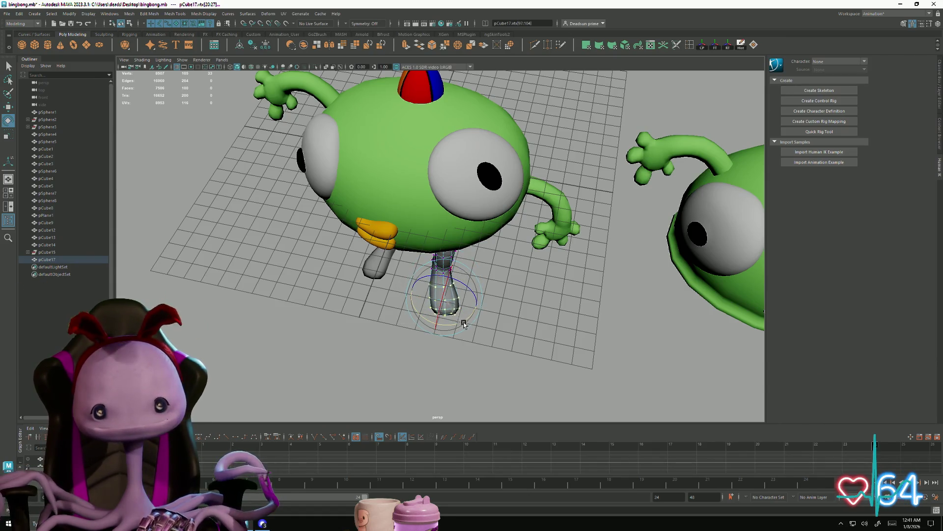
mouse_move(459, 325)
alt+mouse_down()
mouse_move(466, 332)
mouse_move(459, 317)
mouse_move(503, 308)
mouse_move(472, 307)
mouse_move(411, 282)
alt+mouse_up()
drag(472, 303, 472, 303)
alt+drag(471, 303, 474, 315)
Step: Widen the soft select falloff across the second leg and reselect pCube17
key(q)
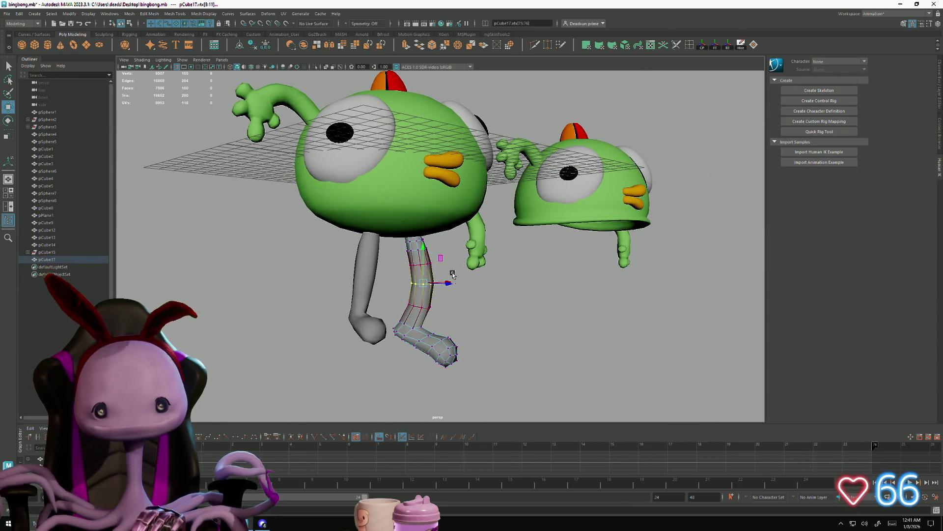
mouse_move(447, 284)
alt+mouse_down()
mouse_move(480, 309)
mouse_move(451, 284)
alt+mouse_up()
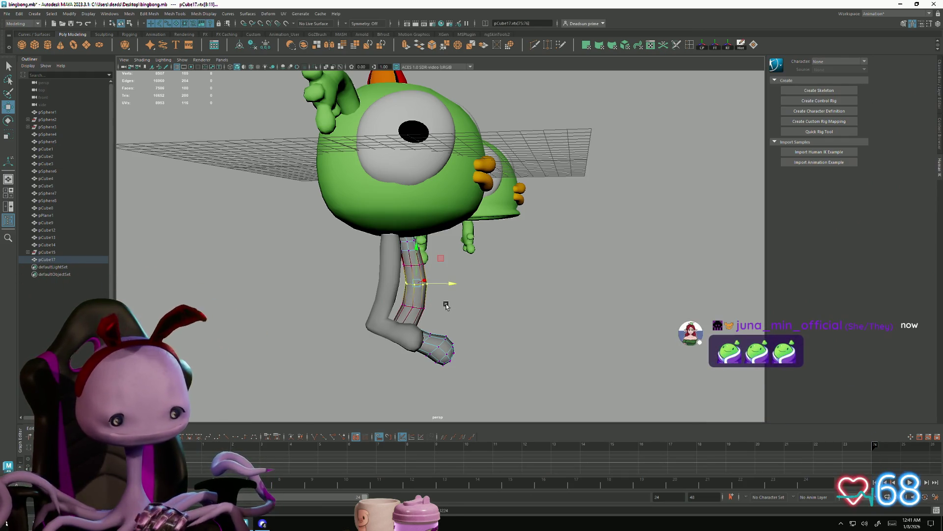
mouse_move(469, 306)
mouse_down()
mouse_move(484, 306)
mouse_move(423, 324)
mouse_up()
scroll(449, 284, down, 5)
mouse_move(422, 324)
right_down()
mouse_move(432, 344)
mouse_move(517, 336)
right_up()
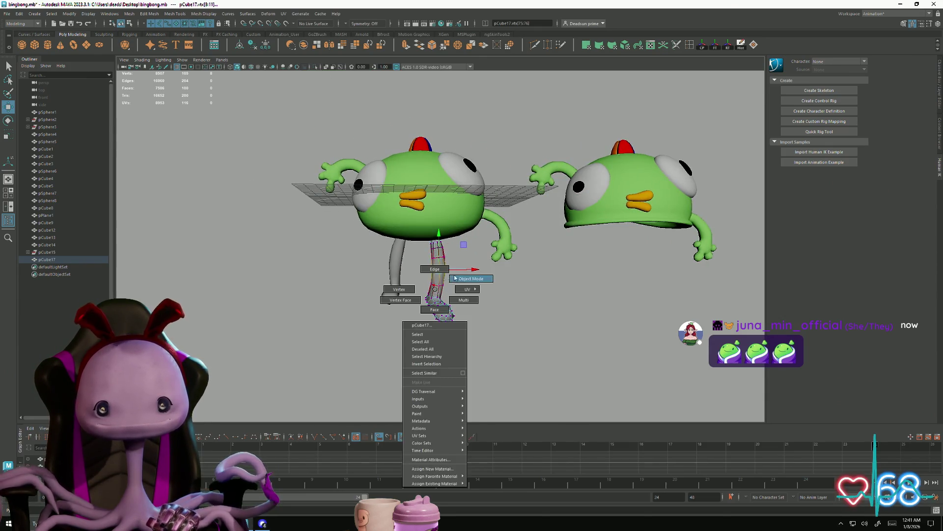
mouse_move(517, 337)
alt+mouse_down()
mouse_move(360, 344)
mouse_move(431, 343)
mouse_move(391, 337)
alt+mouse_up()
alt+right_drag(391, 337, 646, 358)
click(435, 288)
mouse_move(434, 288)
alt+mouse_down()
mouse_move(468, 322)
mouse_move(508, 318)
mouse_move(470, 311)
alt+mouse_up()
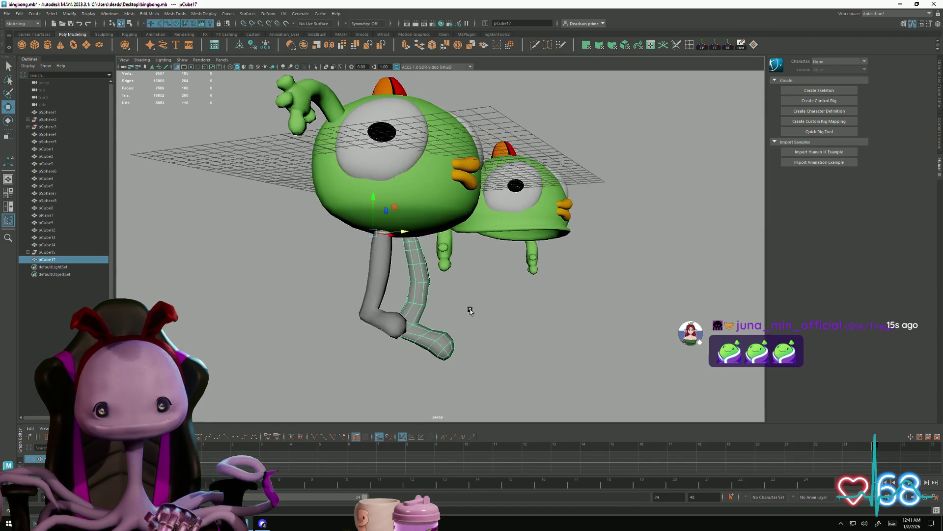
scroll(470, 310, up, 3)
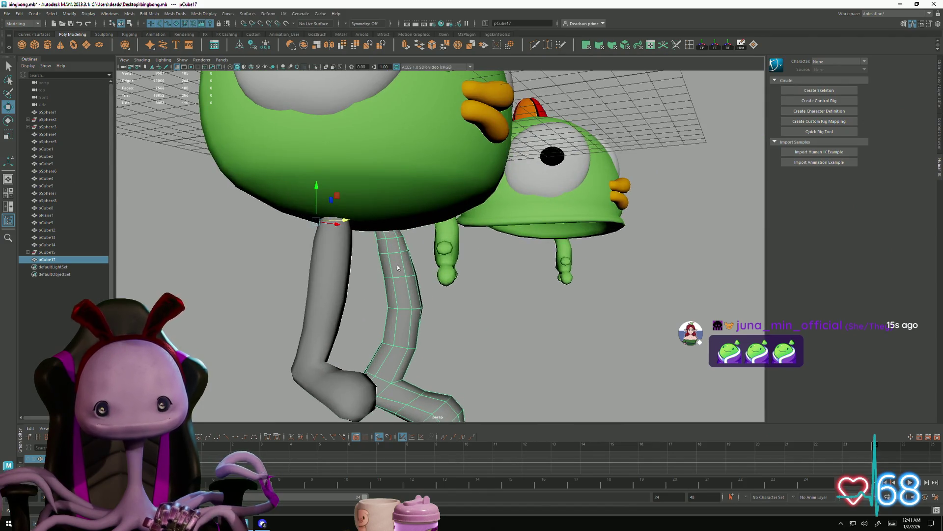
Step: Select an upper and a lower edge loop on the second leg to adjust its middle
right_drag(398, 267, 370, 265)
alt+drag(435, 289, 431, 276)
double_click(431, 275)
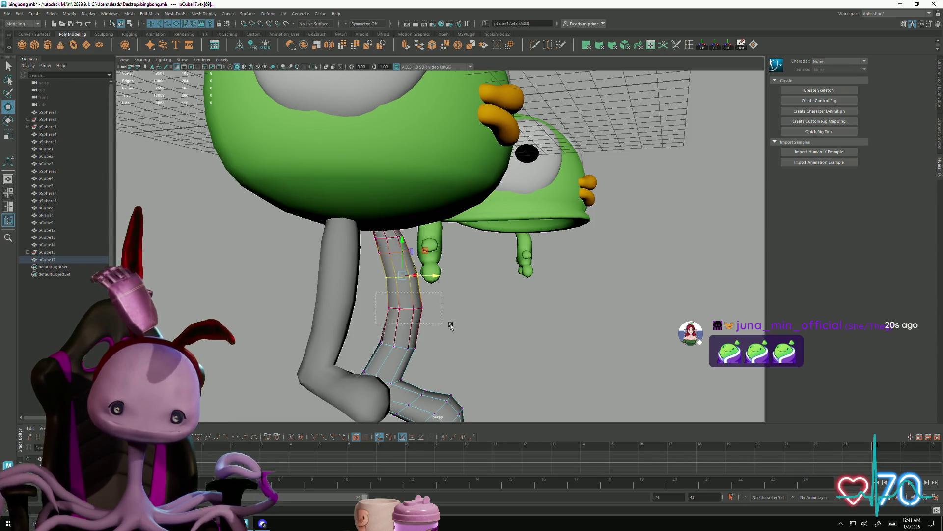
double_click(437, 309)
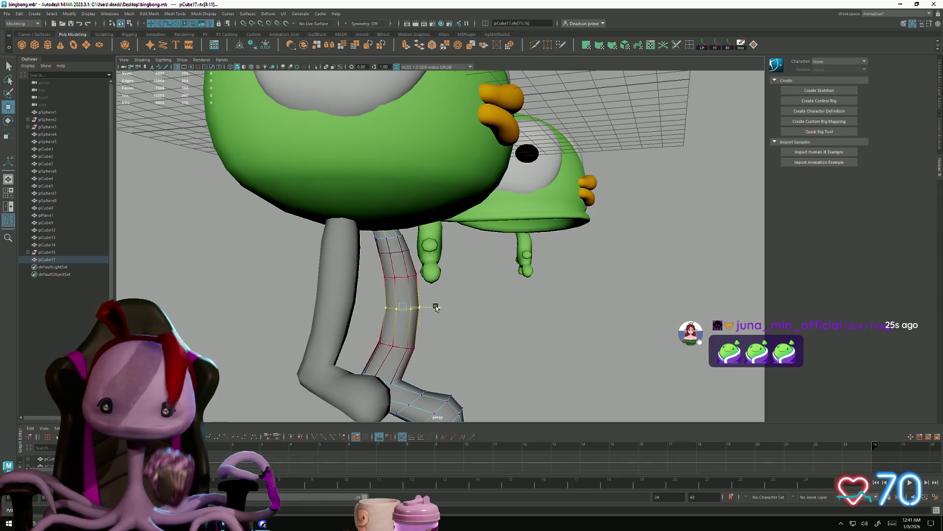
mouse_move(432, 310)
alt+mouse_down()
mouse_move(384, 334)
mouse_move(398, 287)
alt+mouse_up()
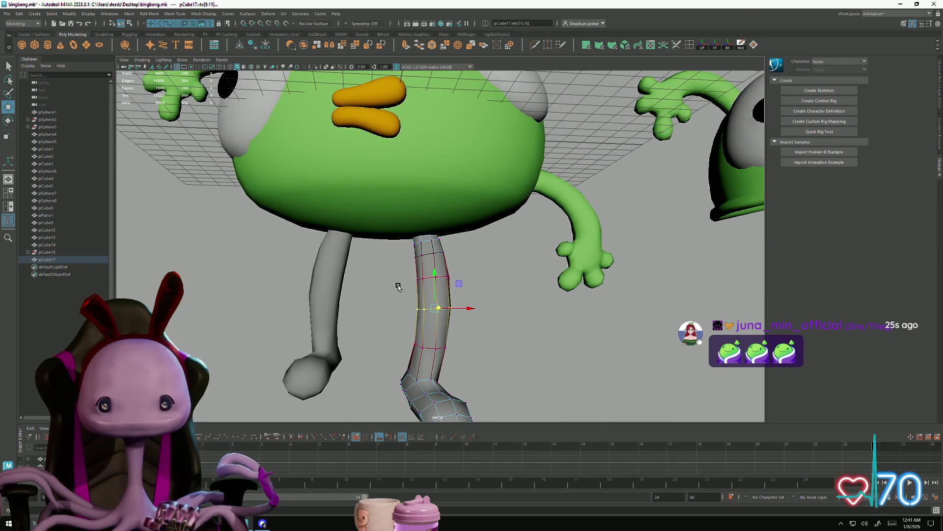
mouse_move(491, 363)
alt+mouse_down()
mouse_move(468, 362)
mouse_move(470, 333)
mouse_move(432, 312)
mouse_move(452, 320)
mouse_move(437, 293)
mouse_move(369, 351)
mouse_move(383, 347)
mouse_move(376, 338)
mouse_move(388, 320)
alt+mouse_up()
alt+drag(384, 282, 375, 288)
Step: Scale pCube17 down in Object Mode so the leg is slightly shorter
right_drag(432, 274, 455, 255)
key(r)
mouse_move(355, 238)
mouse_down()
mouse_move(346, 250)
mouse_move(355, 253)
mouse_move(394, 237)
mouse_up()
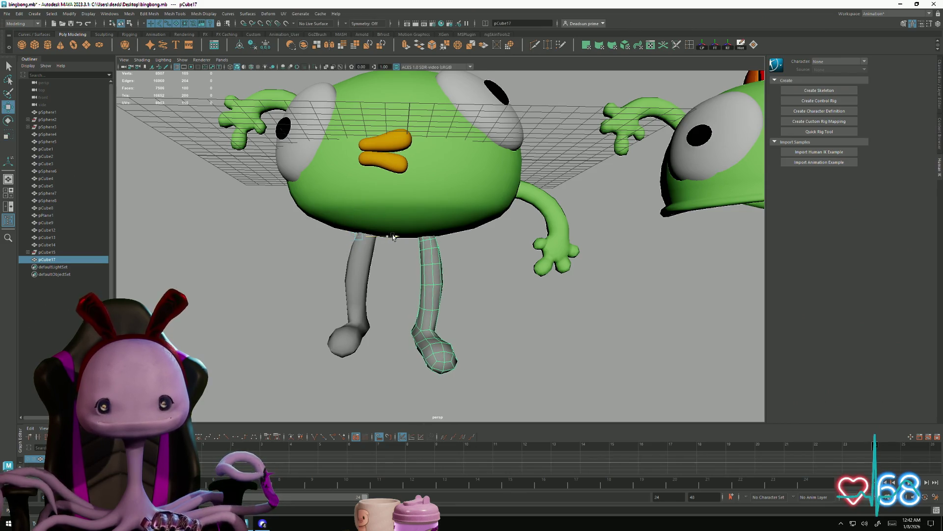
Step: Slide the first leg, pCube16, slightly to the right along X
click(353, 274)
drag(402, 241, 405, 240)
mouse_move(431, 278)
alt+mouse_down()
mouse_move(432, 322)
mouse_move(467, 320)
mouse_move(510, 309)
mouse_move(545, 270)
mouse_move(508, 311)
mouse_move(414, 336)
mouse_move(389, 326)
mouse_move(400, 320)
alt+mouse_up()
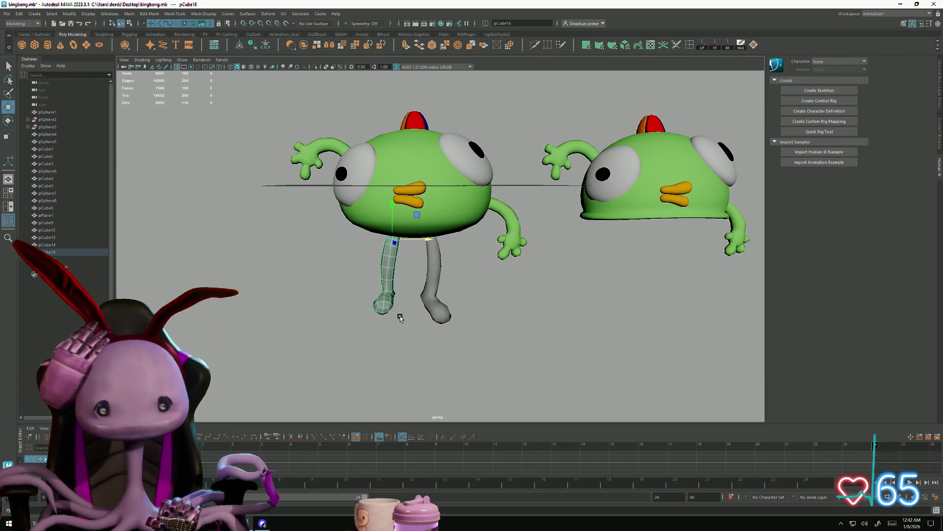
mouse_move(405, 307)
alt+mouse_down()
mouse_move(400, 293)
mouse_move(447, 271)
mouse_move(411, 275)
mouse_move(392, 177)
mouse_move(404, 261)
mouse_move(375, 290)
mouse_move(442, 319)
alt+mouse_up()
Step: Rotate pCube17's foot vertices so its lower leg hangs straight
click(411, 275)
scroll(404, 260, down, 3)
scroll(510, 375, up, 5)
scroll(510, 374, down, 3)
alt+drag(445, 376, 436, 285)
right_drag(436, 284, 405, 282)
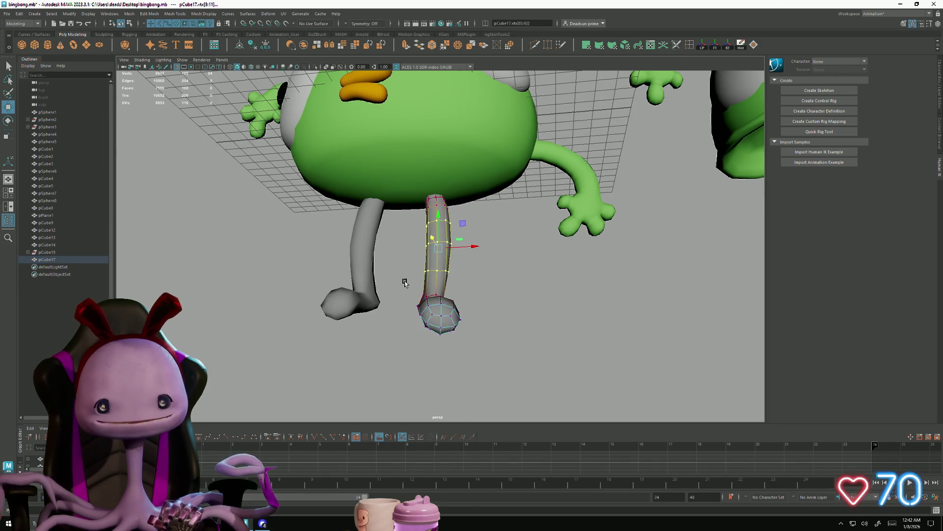
drag(485, 362, 485, 362)
key(e)
mouse_move(448, 301)
mouse_down()
mouse_move(438, 288)
mouse_move(463, 290)
mouse_move(475, 310)
mouse_up()
key(w)
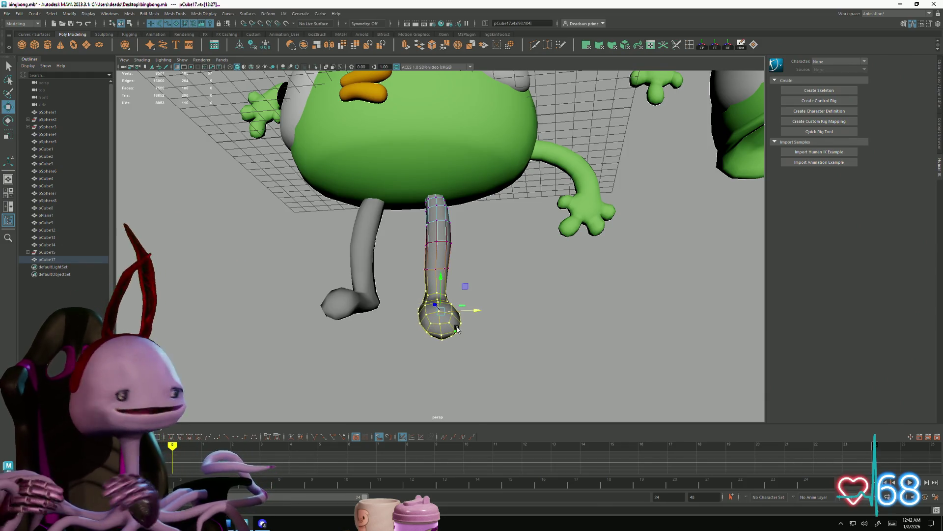
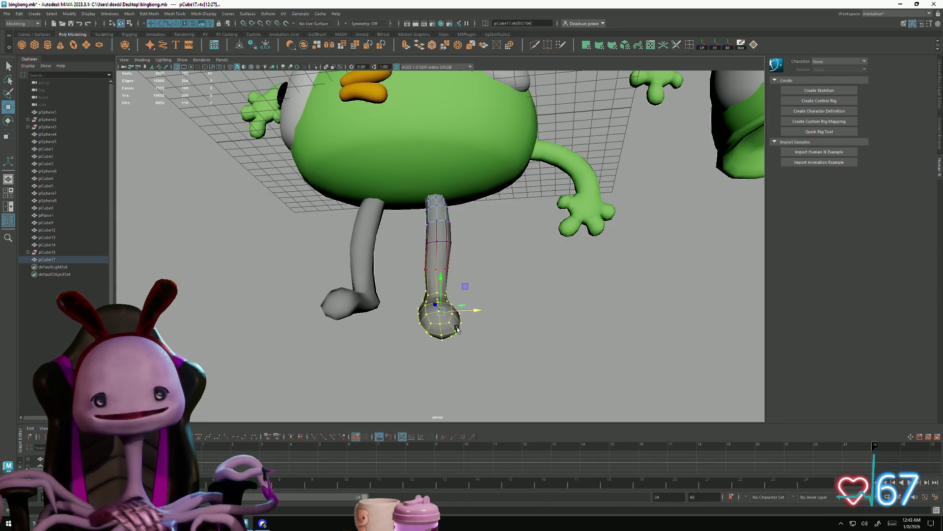
Step: Grow the lower-leg vertex selection, nudge it along X, then return to Object Mode and deselect
drag(402, 258, 481, 354)
drag(476, 298, 479, 298)
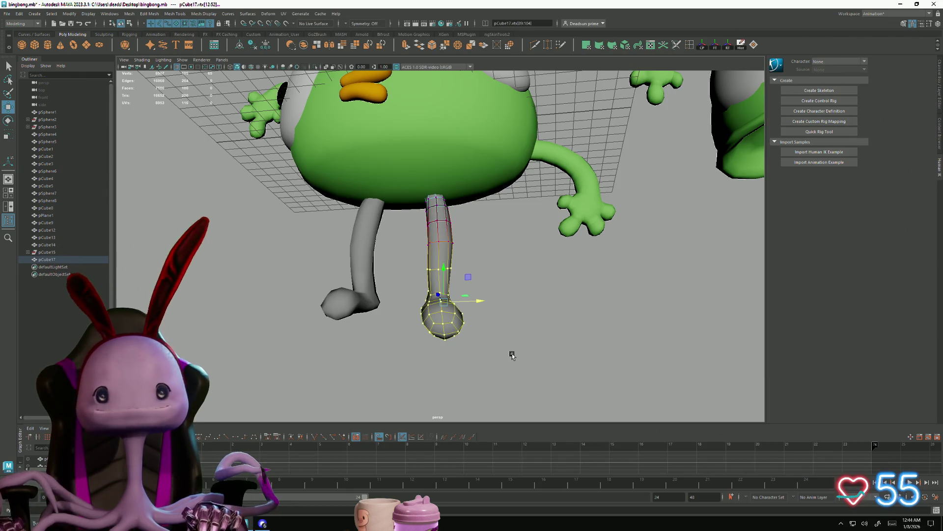
mouse_move(512, 267)
alt+mouse_down()
mouse_move(501, 316)
mouse_move(345, 274)
mouse_move(427, 236)
alt+mouse_up()
right_drag(427, 236, 457, 216)
click(495, 274)
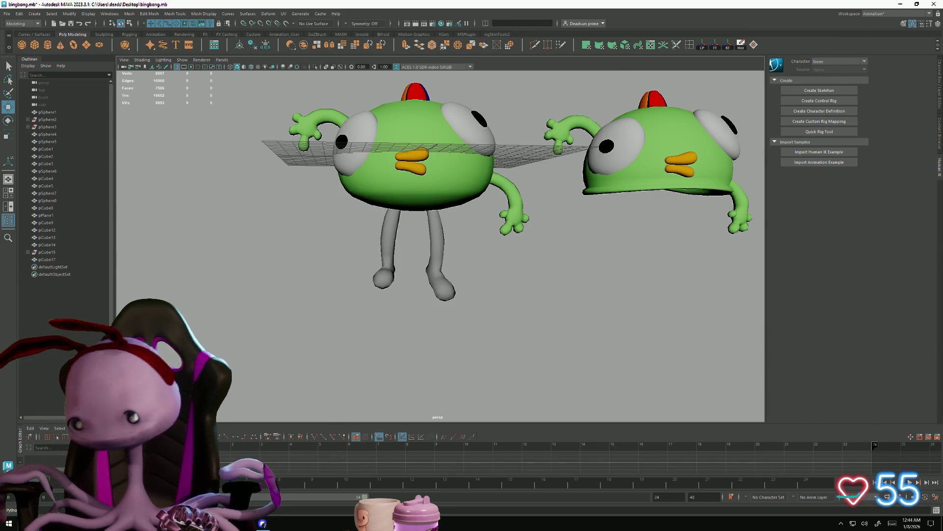
key(alt+Tab)
key(Tab)
key(Tab)
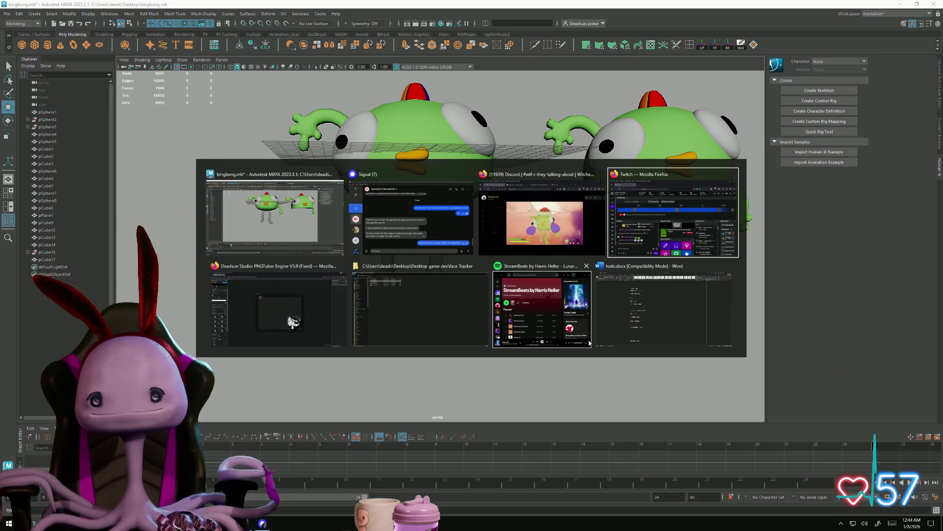
key(Escape)
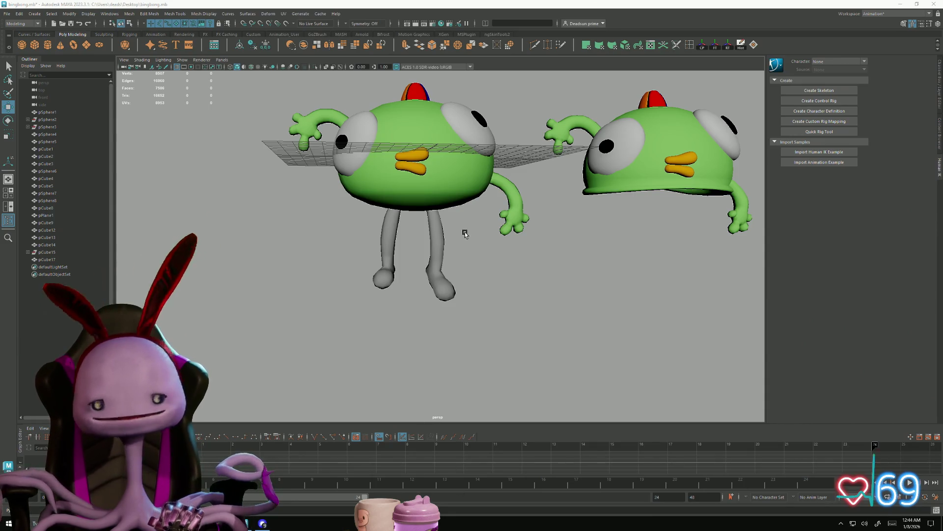
scroll(449, 238, up, 5)
Step: Combine the two selected legs into one mesh with Mesh > Combine
click(440, 262)
shift+click(359, 256)
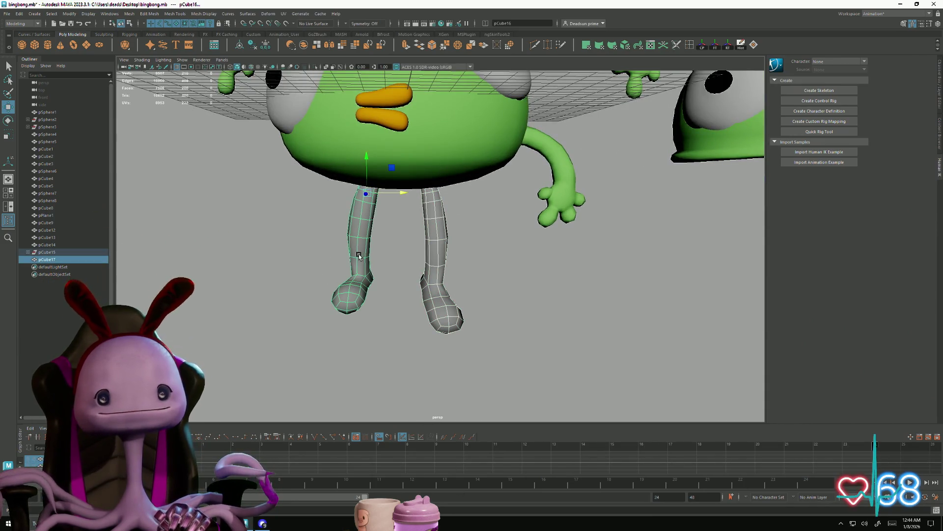
click(130, 13)
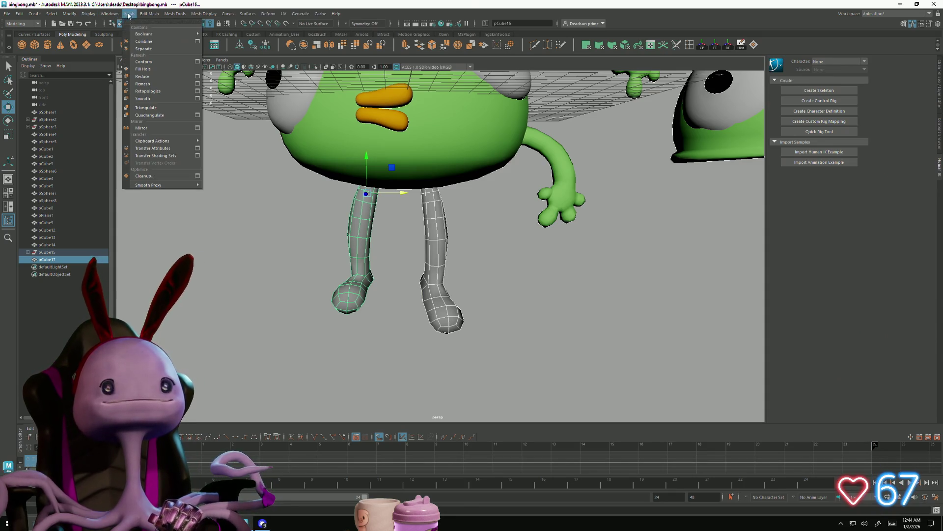
click(144, 42)
Step: Select one foot's vertices, rotate them to a new angle and raise them
alt+drag(346, 267, 346, 263)
right_drag(346, 263, 313, 271)
mouse_move(311, 270)
mouse_down()
mouse_move(385, 326)
mouse_move(497, 374)
mouse_up()
mouse_move(461, 331)
alt+mouse_down()
mouse_move(391, 321)
mouse_move(377, 330)
mouse_move(411, 335)
alt+mouse_up()
key(e)
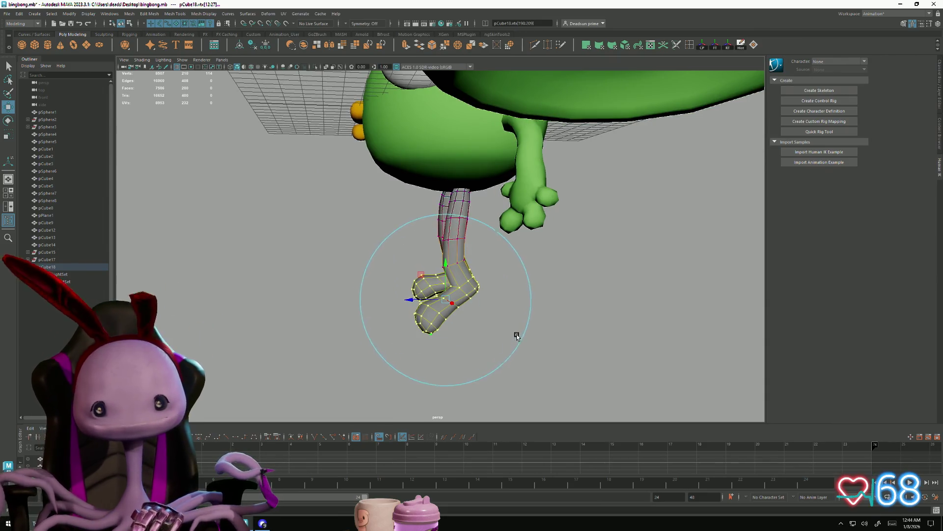
drag(428, 271, 433, 301)
key(w)
mouse_move(436, 265)
mouse_down()
mouse_move(440, 246)
mouse_move(508, 273)
mouse_up()
Step: Inspect the reshaped legs from several angles and return them to Object Mode
alt+right_drag(508, 273, 305, 263)
mouse_move(306, 264)
alt+mouse_down()
mouse_move(342, 270)
mouse_move(379, 251)
alt+mouse_up()
alt+right_drag(379, 250, 421, 225)
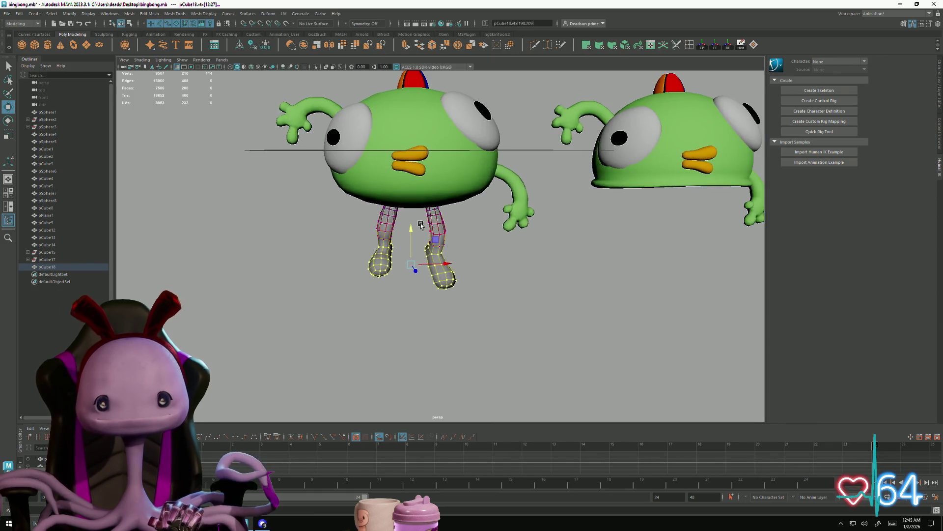
mouse_move(410, 229)
alt+mouse_down()
mouse_move(443, 270)
mouse_move(471, 271)
mouse_move(403, 294)
alt+mouse_up()
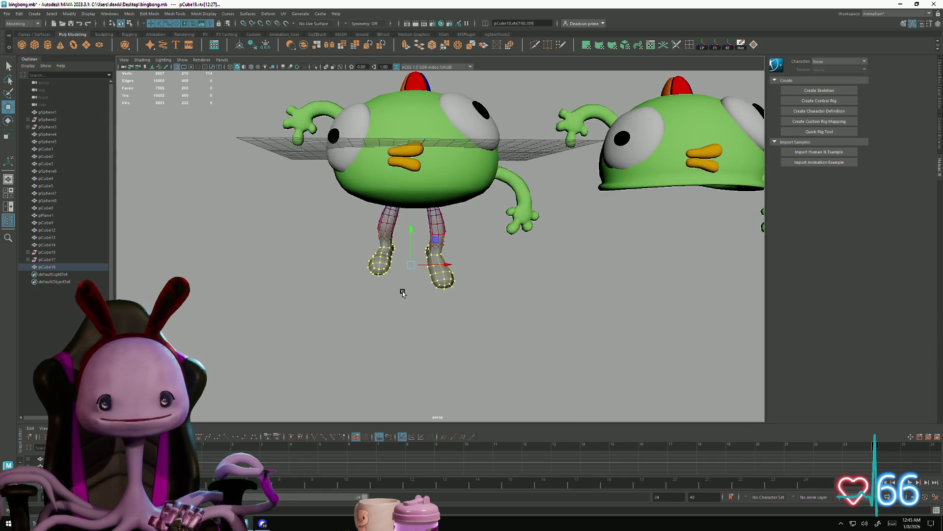
alt+right_drag(402, 293, 554, 264)
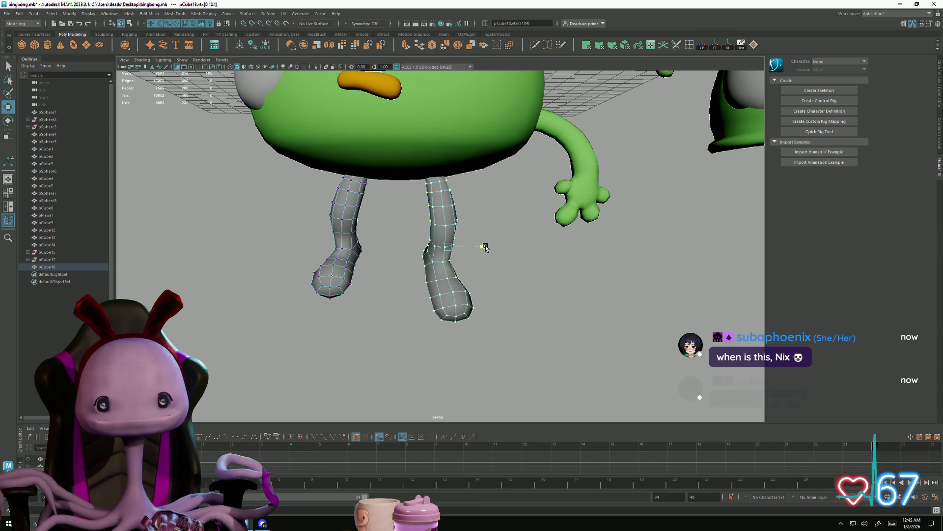
alt+right_drag(501, 304, 323, 301)
right_drag(432, 248, 453, 310)
mouse_move(452, 309)
alt+mouse_down()
mouse_move(447, 330)
mouse_move(394, 252)
alt+mouse_up()
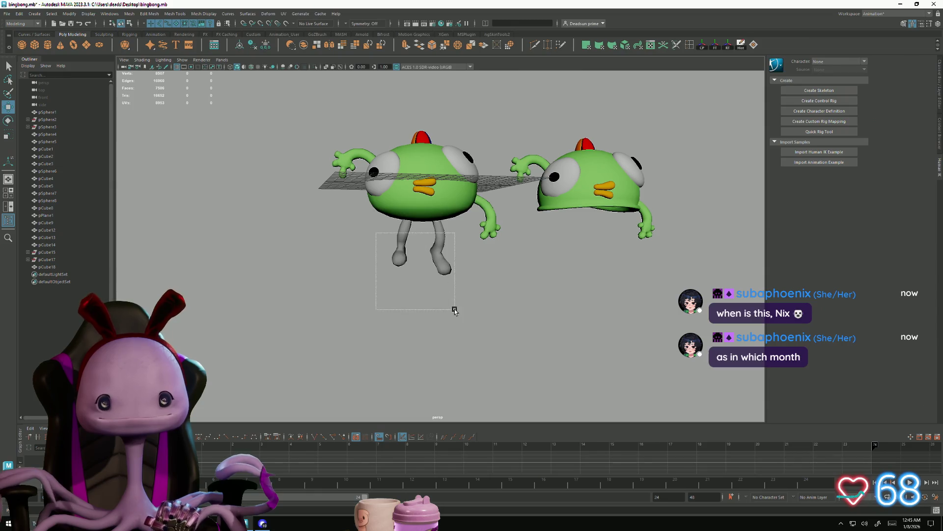
Step: Assign a new Blinn material to the combined legs, then deselect them
drag(454, 310, 454, 310)
mouse_move(404, 242)
right_down()
mouse_move(420, 431)
mouse_move(470, 440)
right_up()
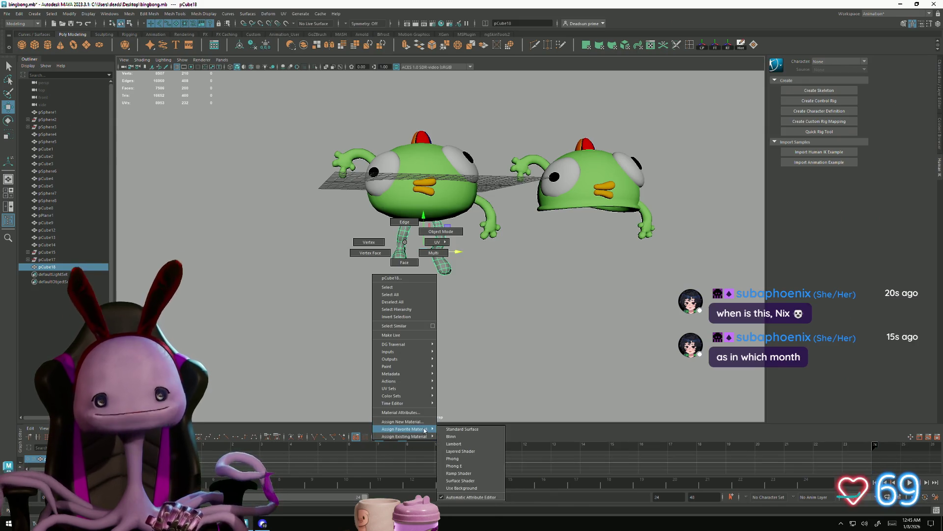
right_drag(430, 429, 453, 435)
click(464, 306)
Step: Select the creature's round body
mouse_move(464, 305)
alt+mouse_down()
mouse_move(381, 314)
mouse_move(375, 303)
mouse_move(387, 308)
alt+mouse_up()
scroll(343, 295, up, 5)
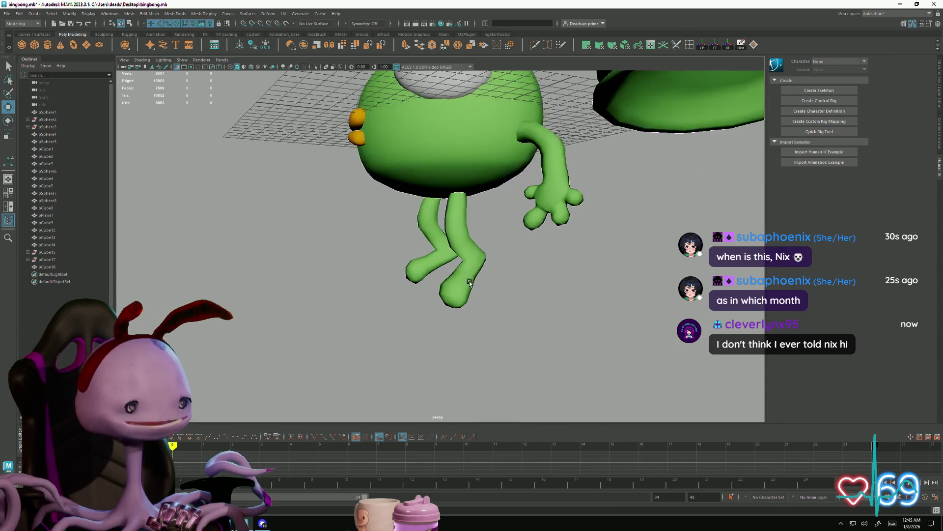
click(407, 176)
alt+drag(407, 176, 411, 153)
right_drag(411, 146, 402, 172)
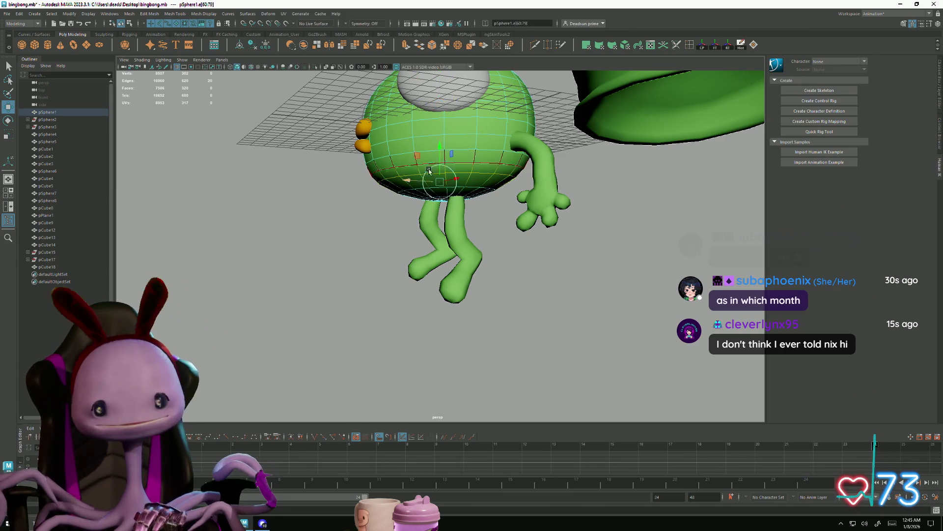
mouse_move(407, 178)
alt+mouse_down()
mouse_move(409, 194)
mouse_move(391, 180)
alt+mouse_up()
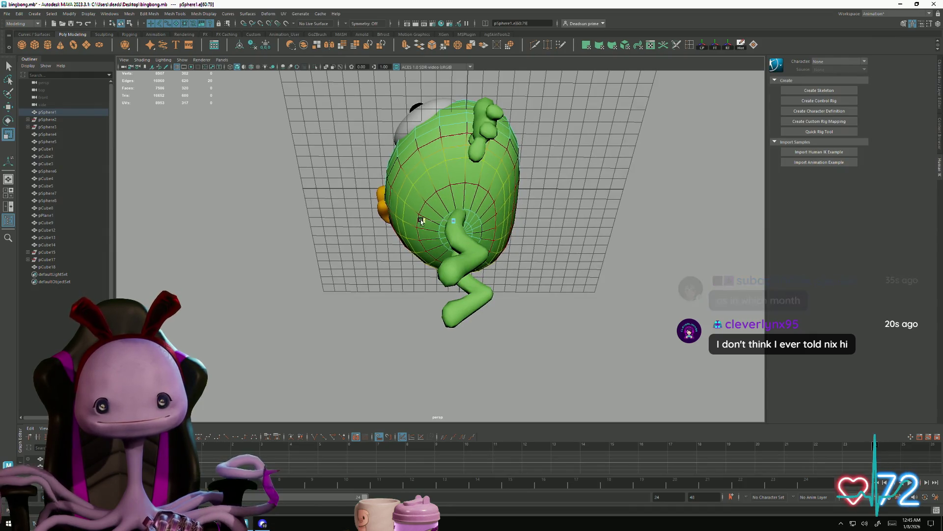
mouse_move(423, 221)
alt+mouse_down()
mouse_move(412, 273)
mouse_move(413, 234)
alt+mouse_up()
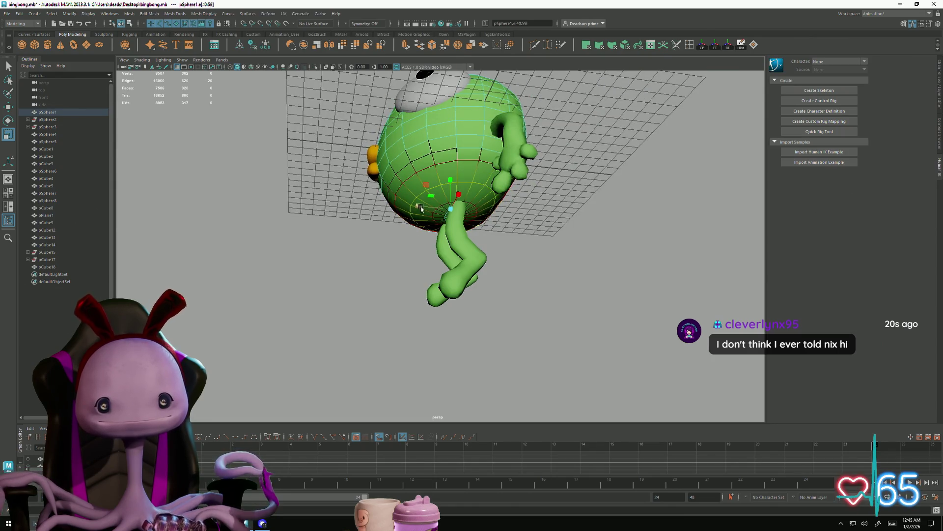
mouse_move(413, 219)
alt+mouse_down()
mouse_move(484, 267)
mouse_move(381, 236)
alt+mouse_up()
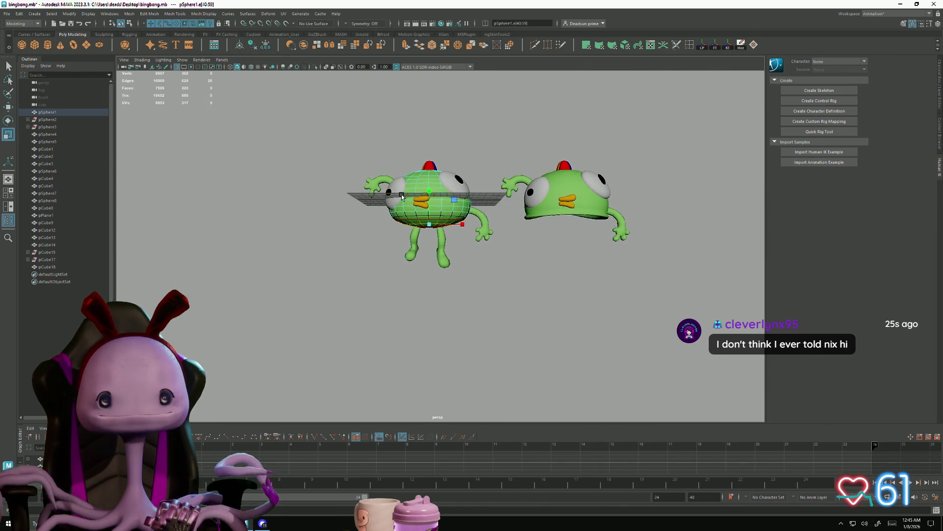
click(442, 274)
mouse_move(442, 274)
alt+mouse_down()
mouse_move(493, 274)
mouse_move(509, 227)
mouse_move(438, 268)
mouse_move(439, 289)
mouse_move(400, 270)
mouse_move(529, 279)
mouse_move(462, 267)
mouse_move(381, 278)
mouse_move(531, 276)
mouse_move(436, 274)
alt+mouse_up()
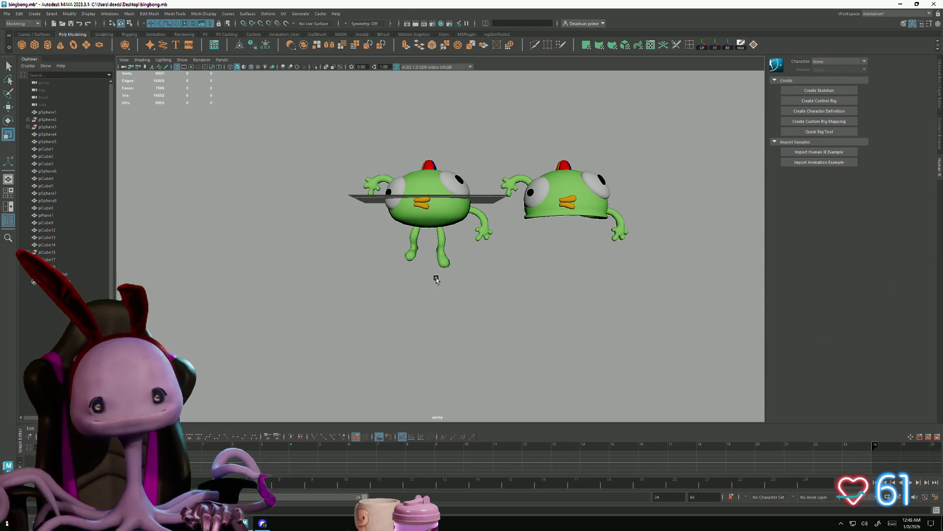
scroll(517, 253, up, 3)
mouse_move(518, 253)
alt+mouse_down()
mouse_move(344, 256)
mouse_move(363, 257)
alt+mouse_up()
click(364, 258)
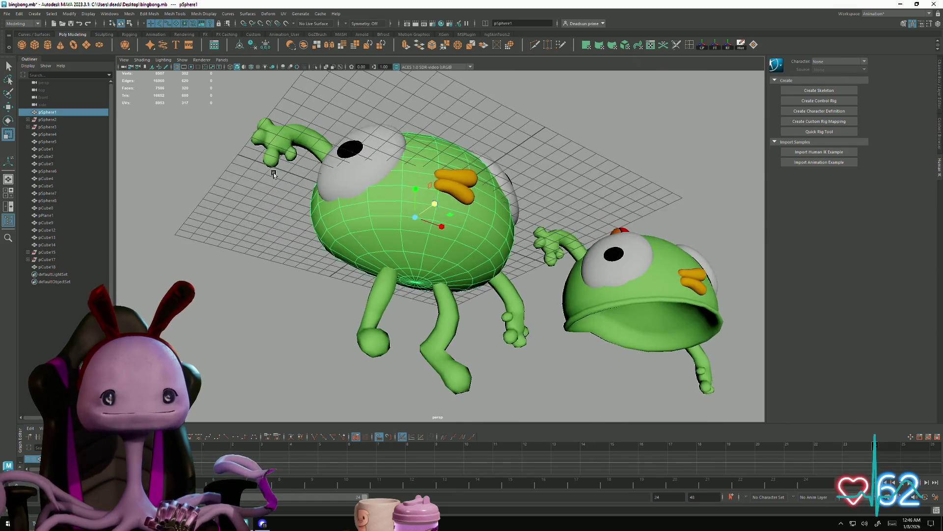
scroll(379, 199, up, 4)
right_drag(303, 160, 275, 144)
click(303, 161)
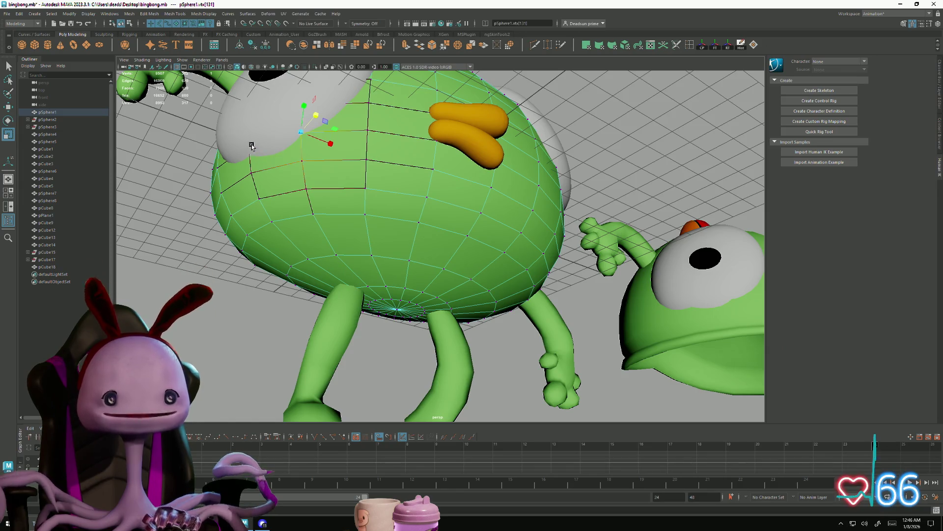
click(253, 166)
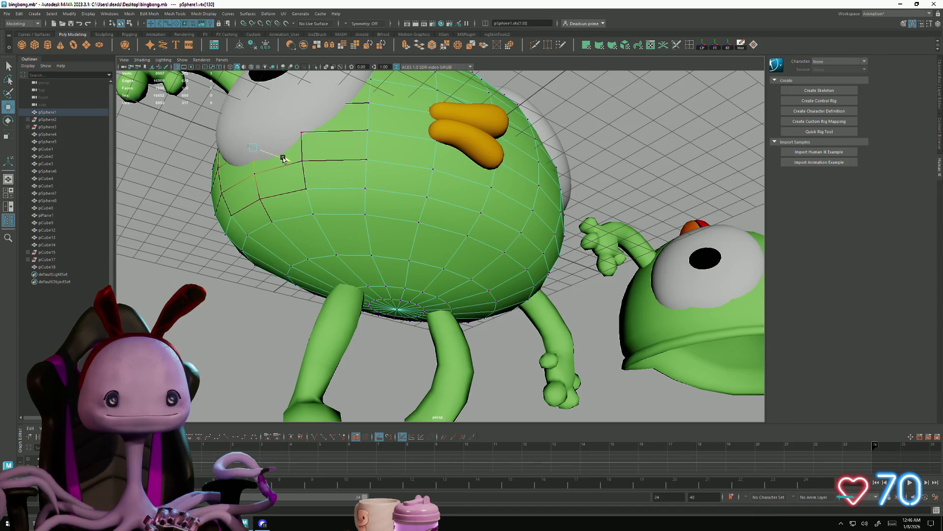
click(299, 133)
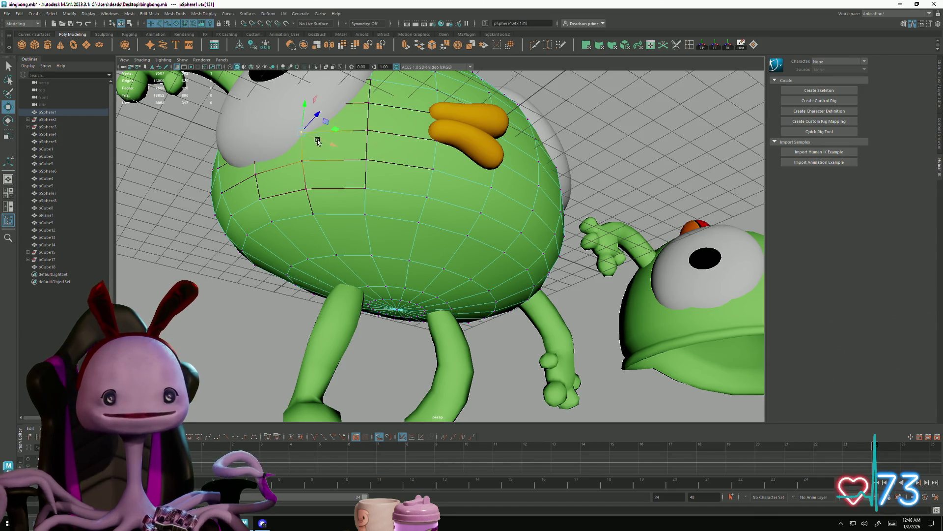
scroll(333, 146, down, 5)
mouse_move(333, 146)
alt+mouse_down()
mouse_move(243, 232)
mouse_move(370, 166)
alt+mouse_up()
right_drag(369, 166, 389, 157)
mouse_move(390, 158)
alt+mouse_down()
mouse_move(291, 216)
mouse_move(320, 204)
mouse_move(353, 227)
mouse_move(253, 236)
mouse_move(315, 251)
mouse_move(330, 274)
mouse_move(420, 302)
mouse_move(438, 236)
mouse_move(337, 247)
mouse_move(445, 220)
alt+mouse_up()
alt+right_drag(445, 220, 714, 337)
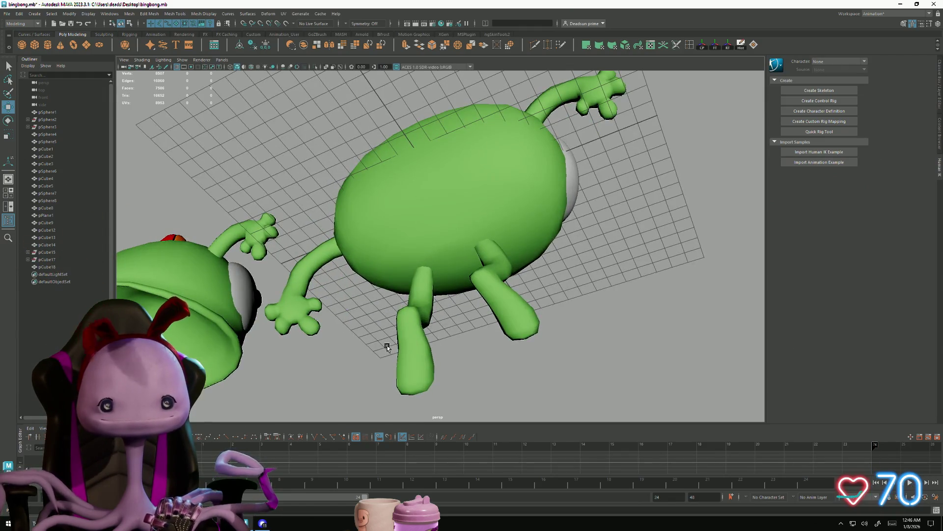
Step: Pick a lower-leg vertex on pCube18, disable Soft Select, and view the bent legs from the side
click(417, 344)
alt+drag(418, 344, 405, 238)
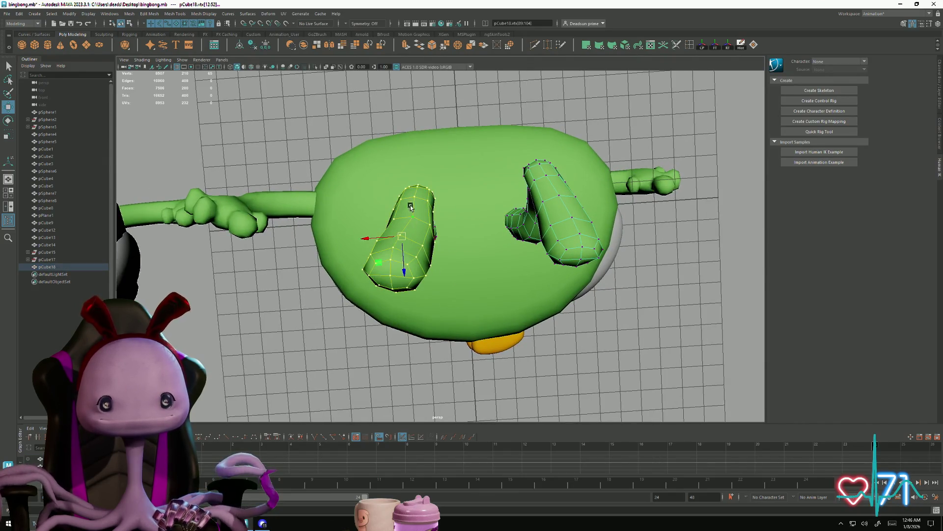
click(393, 248)
scroll(374, 248, up, 3)
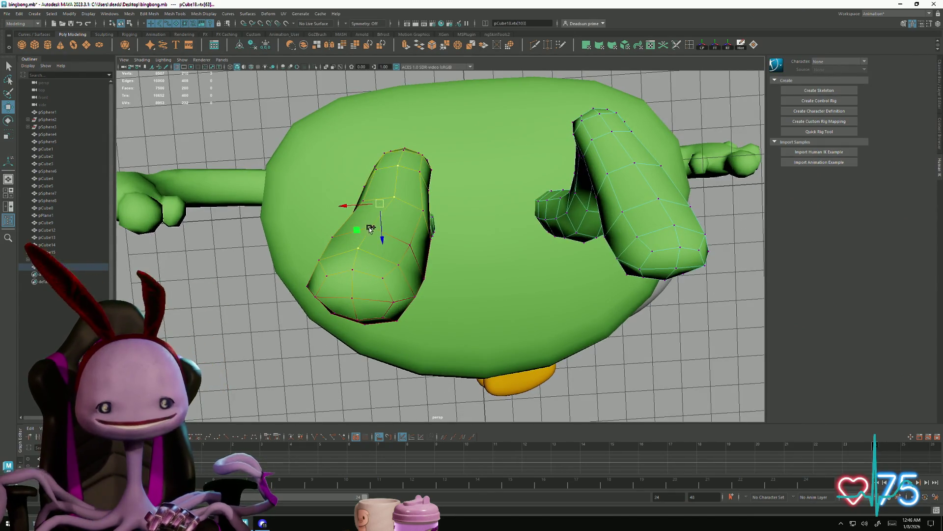
key(b)
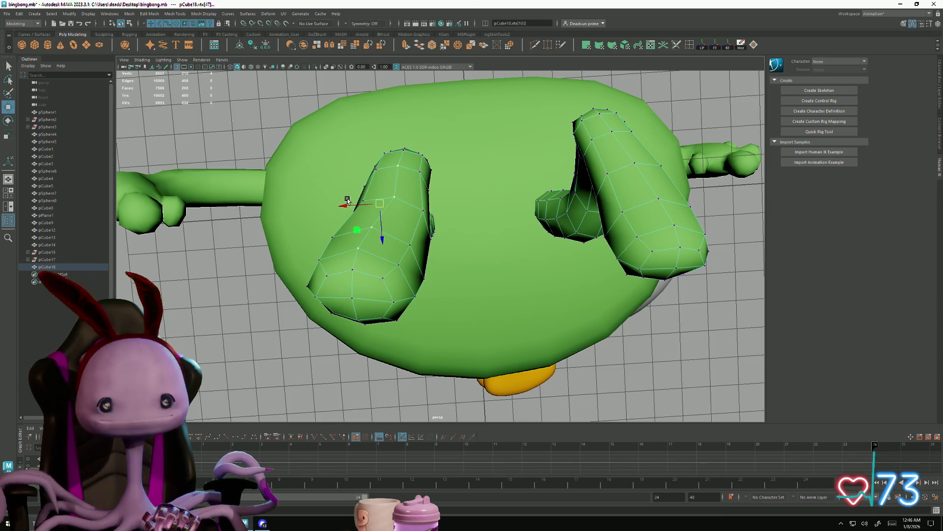
alt+drag(339, 205, 355, 207)
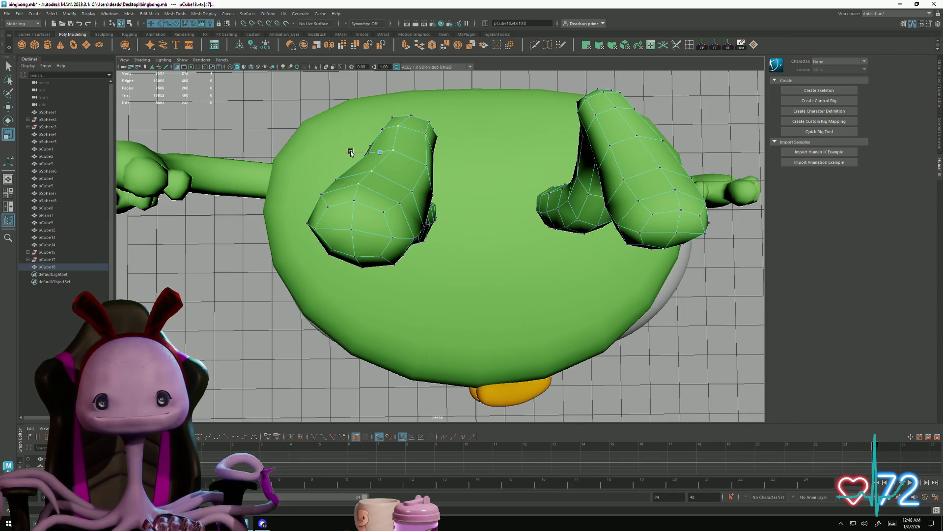
key(e)
key(w)
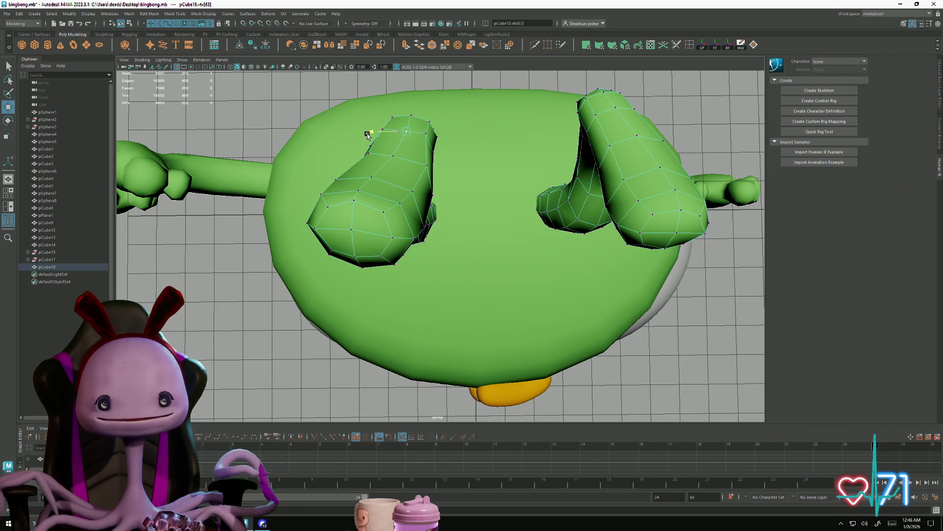
alt+drag(669, 86, 631, 88)
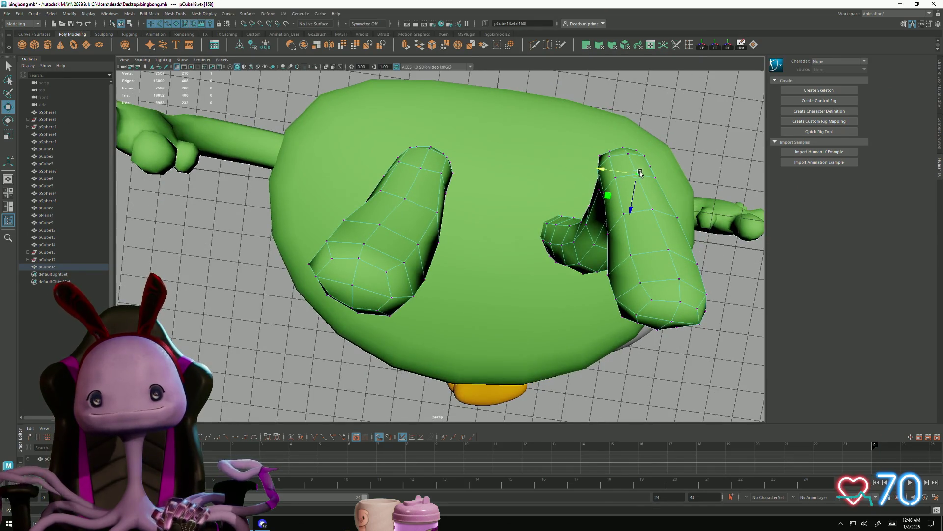
mouse_move(667, 304)
alt+mouse_down()
mouse_move(605, 301)
mouse_move(522, 337)
mouse_move(548, 320)
mouse_move(491, 261)
alt+mouse_up()
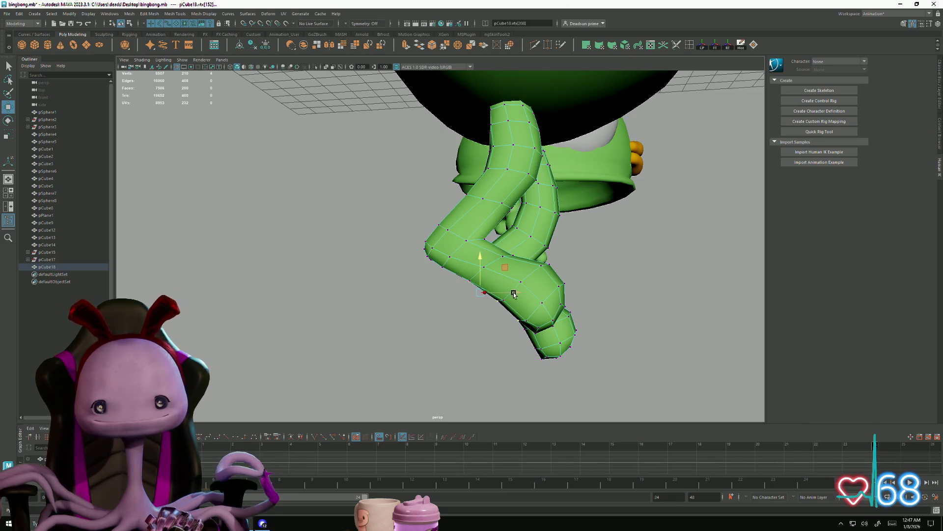
mouse_move(469, 302)
alt+mouse_down()
mouse_move(496, 245)
mouse_move(486, 260)
mouse_move(401, 261)
alt+mouse_up()
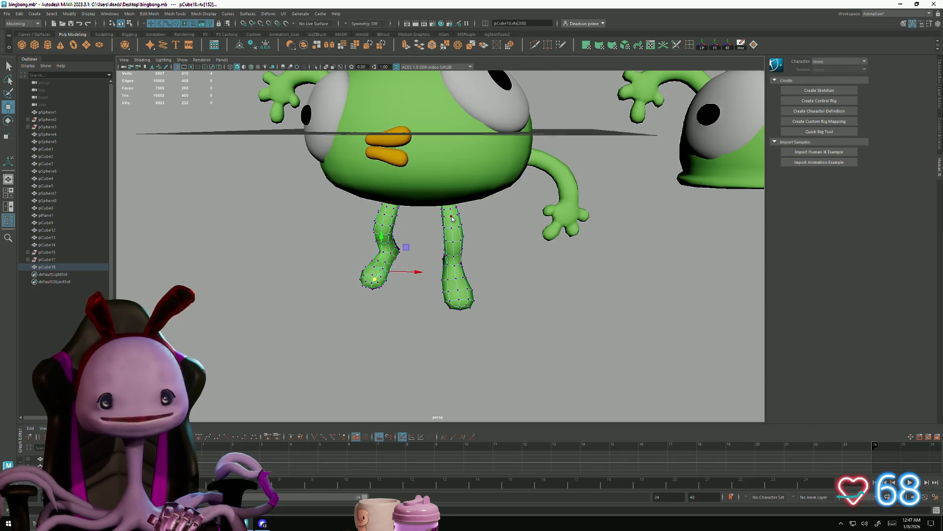
Step: Clear the leg vertex selection and orbit to look up at the creature
click(511, 237)
scroll(494, 354, down, 5)
mouse_move(494, 354)
alt+mouse_down()
mouse_move(452, 290)
mouse_move(394, 287)
mouse_move(393, 310)
mouse_move(511, 329)
mouse_move(492, 295)
mouse_move(402, 319)
mouse_move(368, 315)
mouse_move(390, 327)
mouse_move(379, 320)
mouse_move(379, 344)
mouse_move(391, 315)
mouse_move(364, 334)
mouse_move(333, 320)
mouse_move(414, 323)
mouse_move(384, 320)
alt+mouse_up()
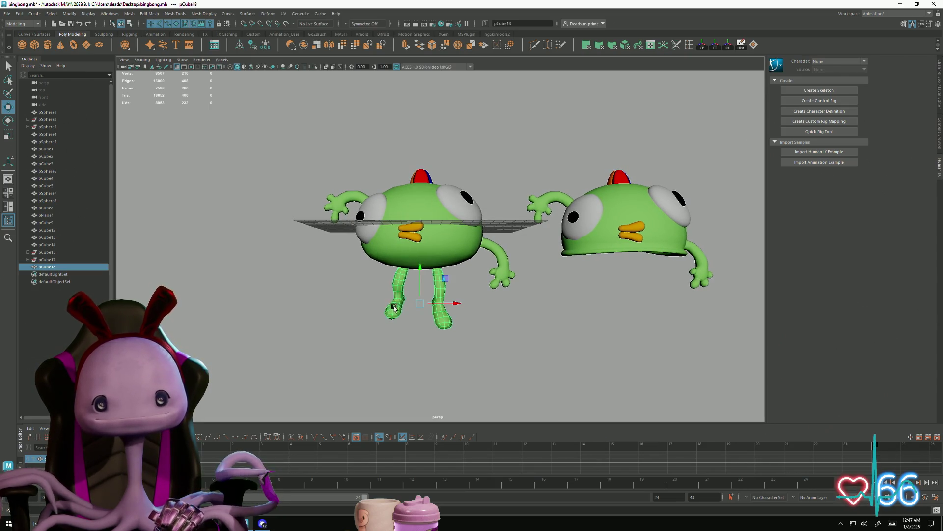
mouse_move(392, 317)
alt+mouse_down()
mouse_move(501, 370)
mouse_move(449, 333)
mouse_move(446, 341)
mouse_move(607, 352)
mouse_move(600, 337)
mouse_move(478, 354)
mouse_move(442, 343)
mouse_move(442, 316)
mouse_move(439, 348)
mouse_move(505, 352)
mouse_move(324, 352)
mouse_move(469, 349)
mouse_move(548, 368)
mouse_move(527, 362)
alt+mouse_up()
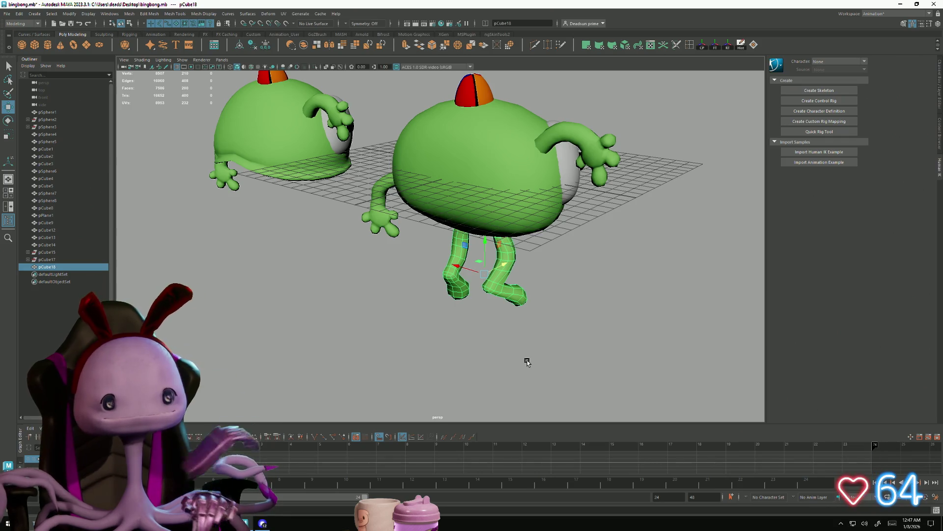
mouse_move(550, 341)
alt+mouse_down()
mouse_move(485, 306)
mouse_move(511, 310)
mouse_move(443, 314)
mouse_move(550, 366)
mouse_move(534, 369)
alt+mouse_up()
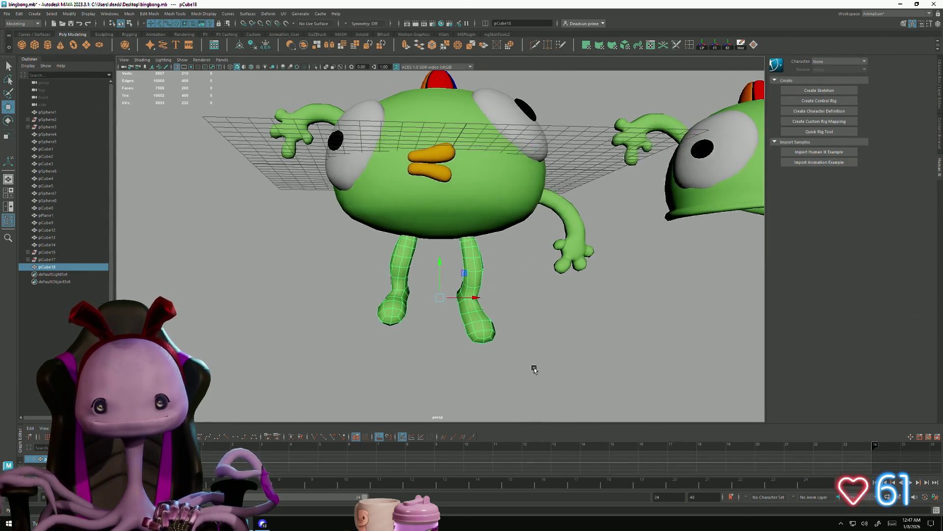
Step: Select the right foot vertices and bend the lower right leg slightly at the knee
right_drag(479, 337, 511, 378)
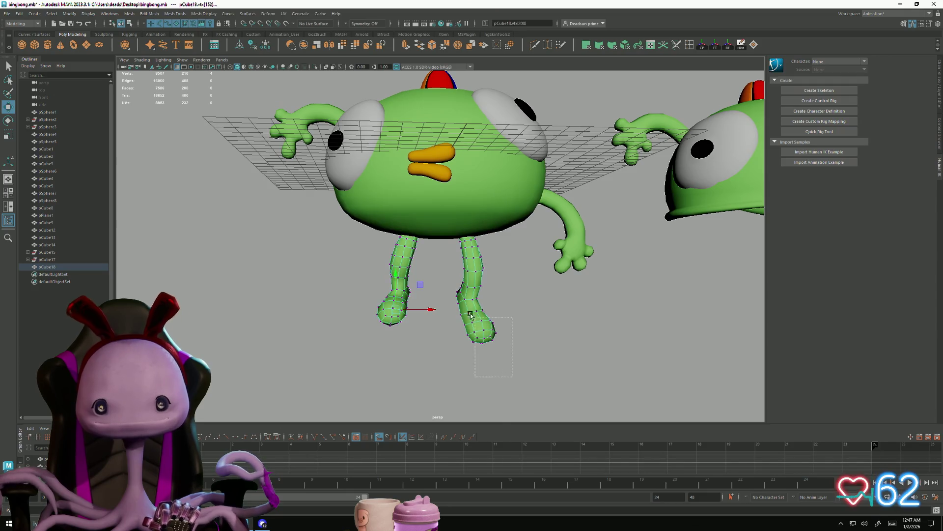
drag(453, 308, 453, 308)
alt+drag(453, 308, 550, 342)
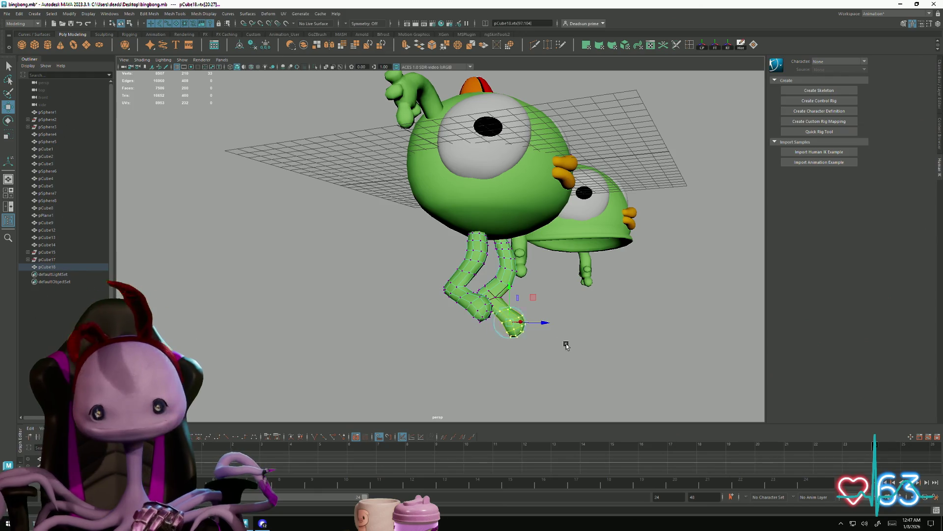
key([)
mouse_move(477, 363)
alt+mouse_down()
mouse_move(529, 352)
mouse_move(543, 320)
mouse_move(480, 358)
mouse_move(511, 343)
mouse_move(482, 343)
mouse_move(491, 344)
alt+mouse_up()
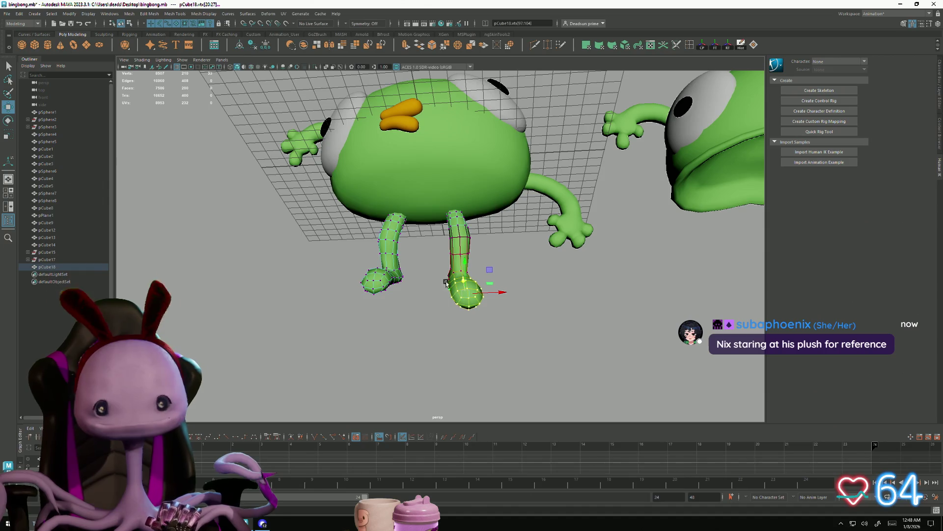
mouse_move(437, 265)
alt+mouse_down()
mouse_move(491, 352)
mouse_move(562, 369)
mouse_move(533, 313)
alt+mouse_up()
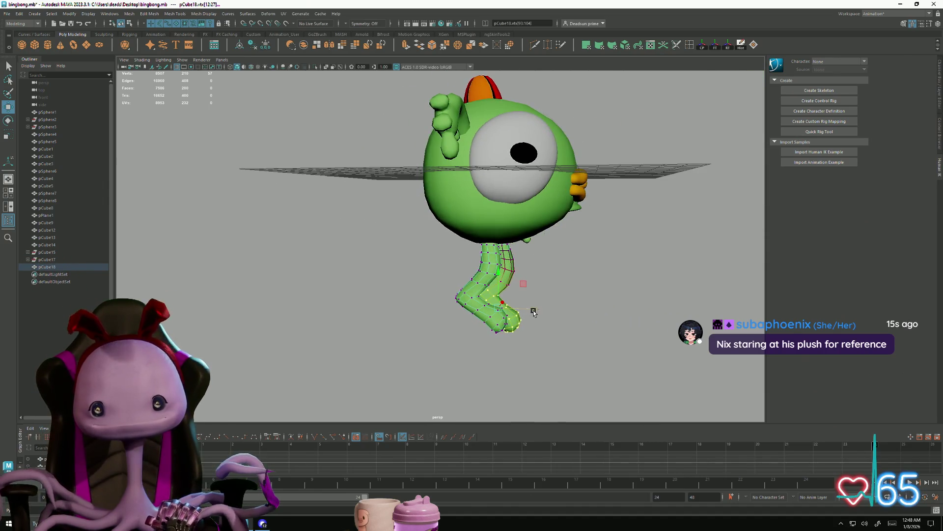
mouse_move(520, 276)
alt+mouse_down()
mouse_move(526, 309)
mouse_move(482, 269)
alt+mouse_up()
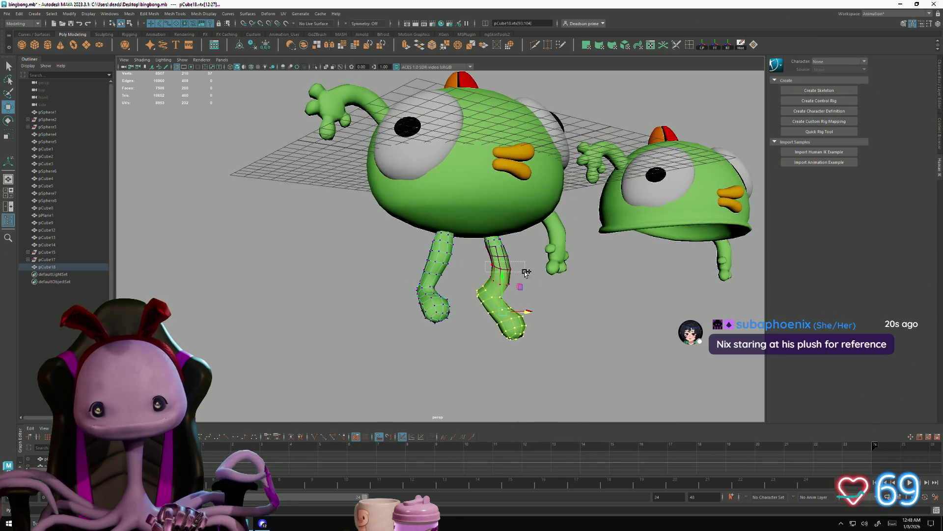
mouse_move(519, 276)
mouse_down()
mouse_move(550, 320)
mouse_move(531, 305)
mouse_move(472, 328)
mouse_move(442, 295)
mouse_up()
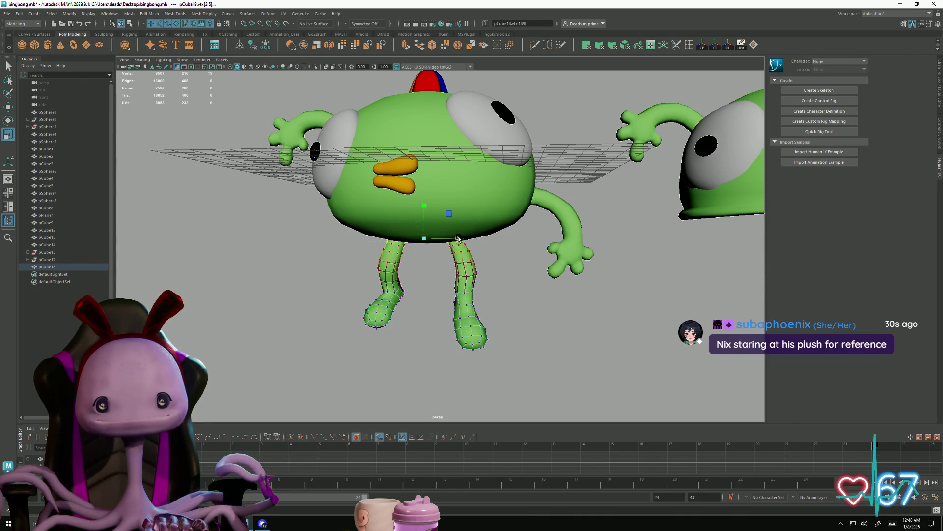
Step: Select the right leg vertices and scale them thinner along X
mouse_move(438, 361)
alt+mouse_down()
mouse_move(430, 342)
mouse_move(532, 386)
alt+mouse_up()
drag(457, 223, 448, 234)
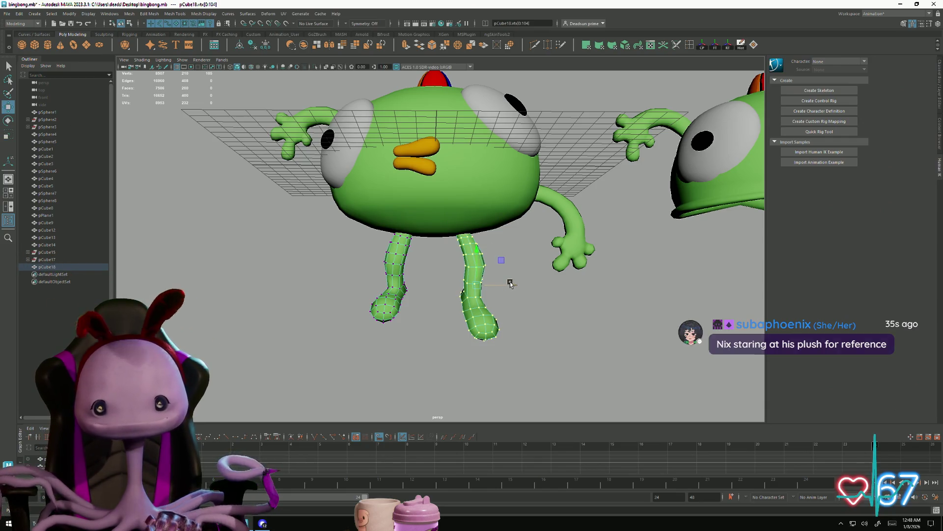
mouse_move(510, 287)
mouse_down()
mouse_move(458, 308)
mouse_move(509, 301)
mouse_up()
key(w)
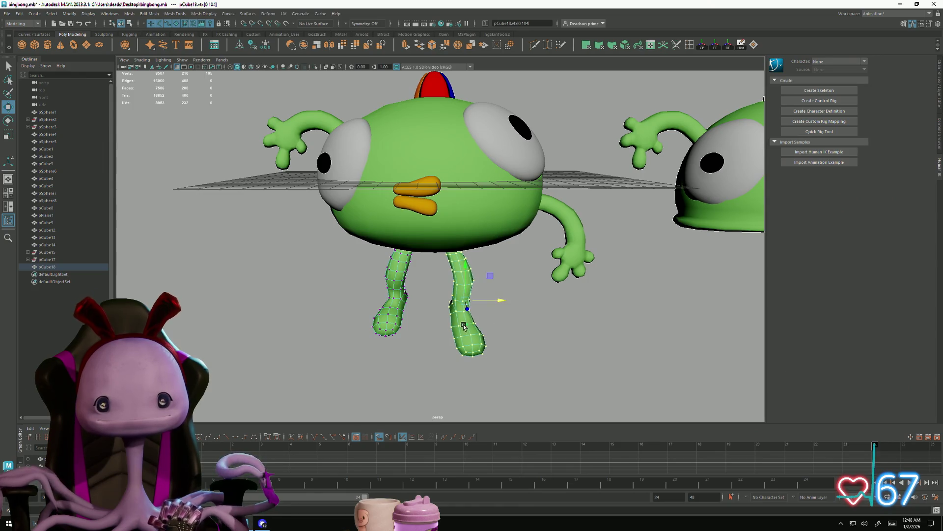
Step: Inspect the reshaped legs from several angles and return the mesh to Object Mode
scroll(463, 326, down, 2)
mouse_move(463, 322)
alt+mouse_down()
mouse_move(417, 354)
mouse_move(479, 353)
mouse_move(404, 339)
mouse_move(426, 268)
alt+mouse_up()
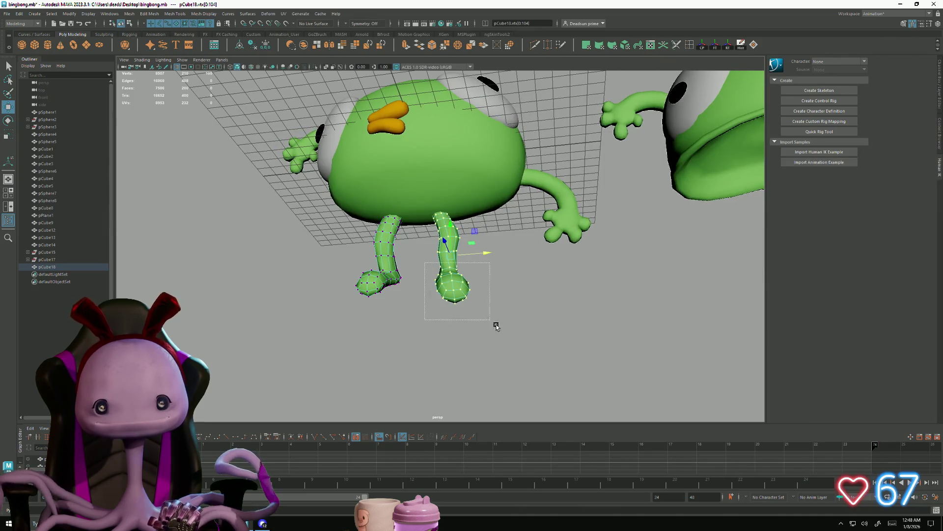
mouse_move(457, 320)
alt+mouse_down()
mouse_move(408, 323)
mouse_move(399, 333)
alt+mouse_up()
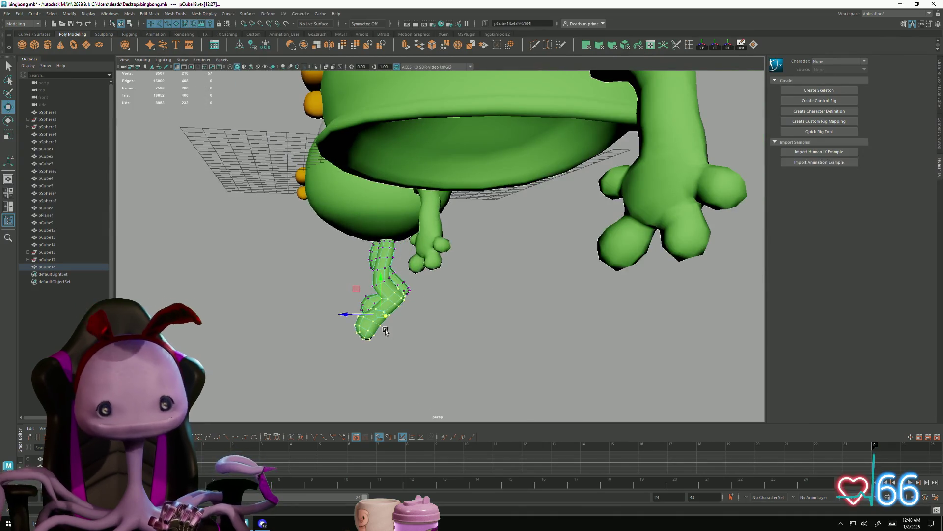
alt+drag(341, 314, 427, 334)
mouse_move(500, 321)
alt+mouse_down()
mouse_move(497, 310)
mouse_move(462, 303)
alt+mouse_up()
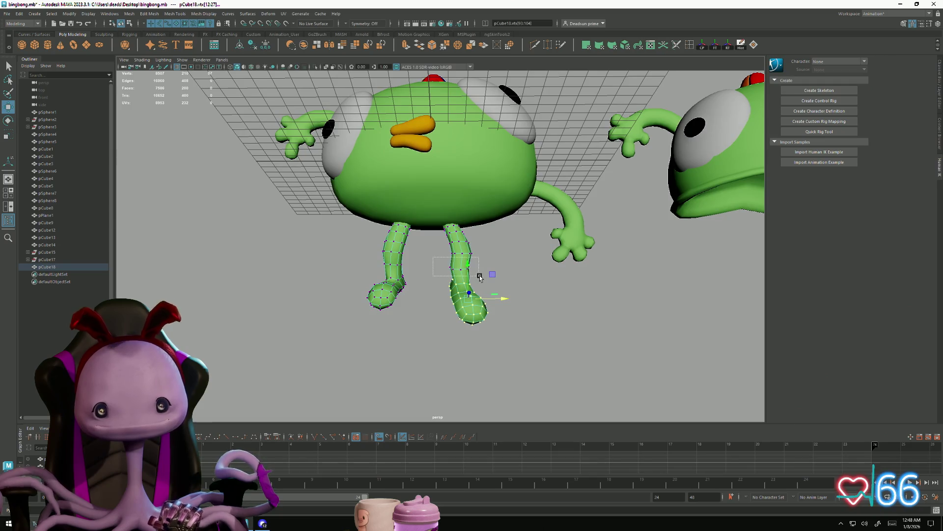
mouse_move(498, 268)
alt+mouse_down()
mouse_move(491, 253)
mouse_move(536, 281)
mouse_move(520, 314)
mouse_move(463, 315)
alt+mouse_up()
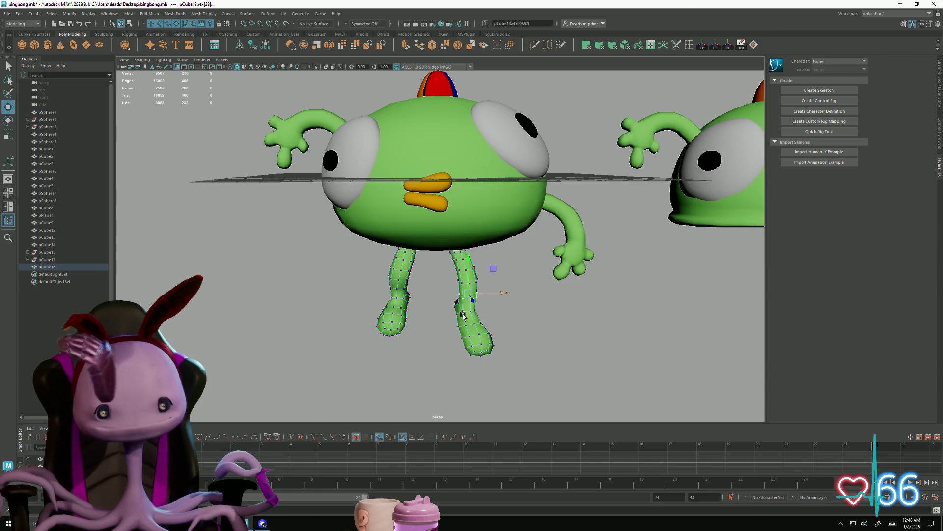
scroll(463, 316, down, 3)
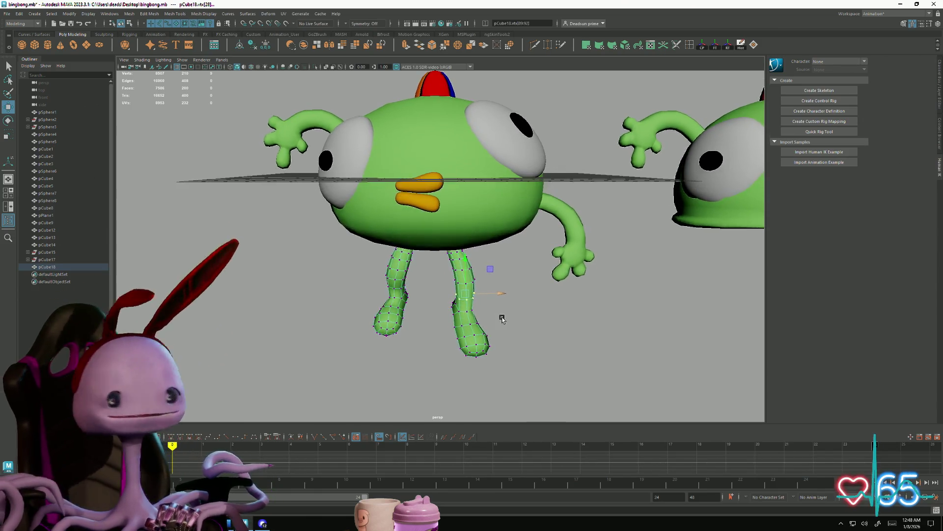
scroll(403, 306, down, 2)
mouse_move(402, 306)
alt+mouse_down()
mouse_move(470, 307)
mouse_move(445, 310)
mouse_move(469, 287)
alt+mouse_up()
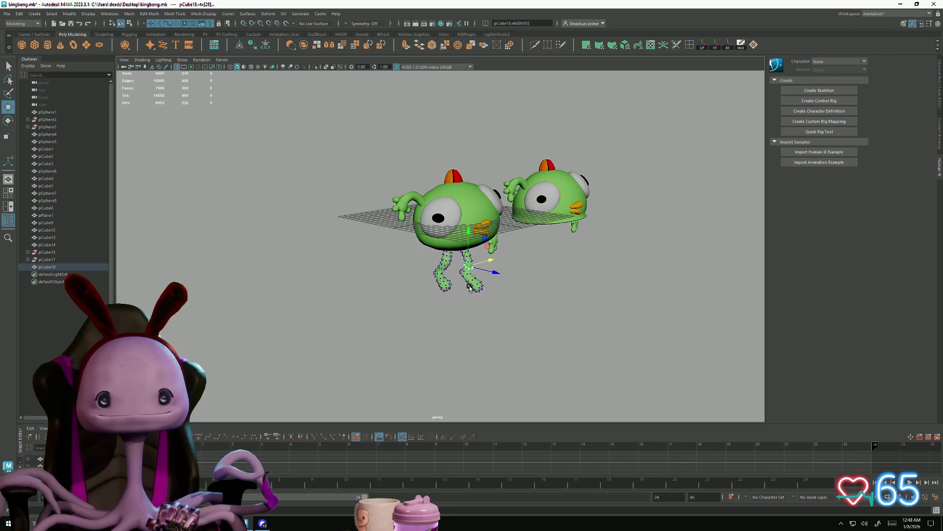
right_click(470, 289)
right_drag(470, 288, 556, 267)
mouse_move(556, 267)
alt+mouse_down()
mouse_move(415, 358)
mouse_move(397, 339)
mouse_move(404, 335)
alt+mouse_up()
alt+right_drag(404, 334, 697, 343)
Step: Recheck the legs in vertex mode, then select the whole legs mesh
right_drag(452, 252, 437, 218)
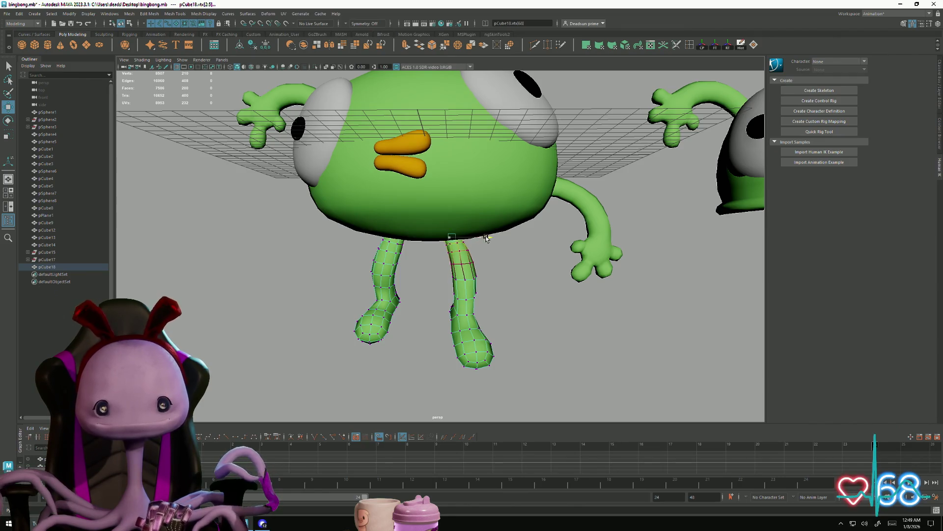
alt+right_drag(480, 243, 480, 283)
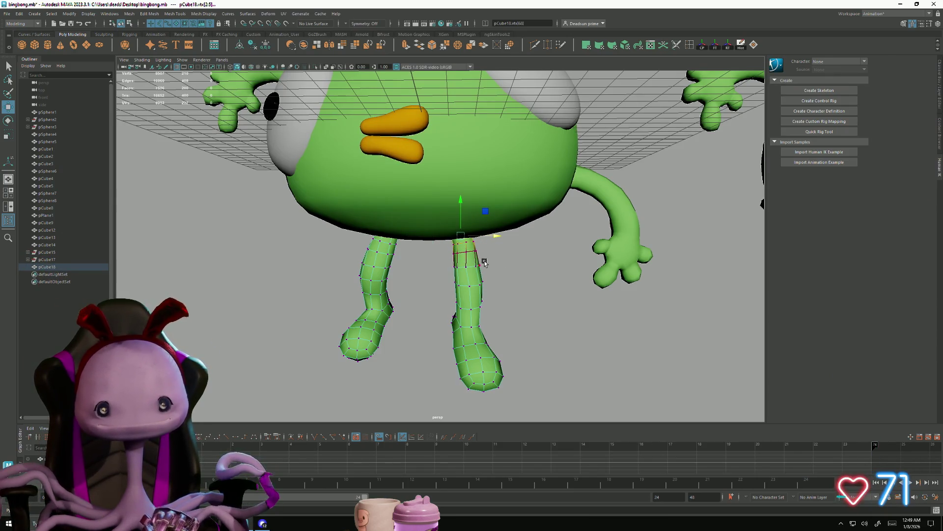
alt+right_drag(502, 325, 425, 295)
mouse_move(426, 294)
alt+mouse_down()
mouse_move(498, 307)
mouse_move(469, 271)
alt+mouse_up()
right_drag(469, 271, 489, 256)
alt+drag(414, 297, 442, 291)
click(433, 285)
alt+drag(472, 343, 521, 339)
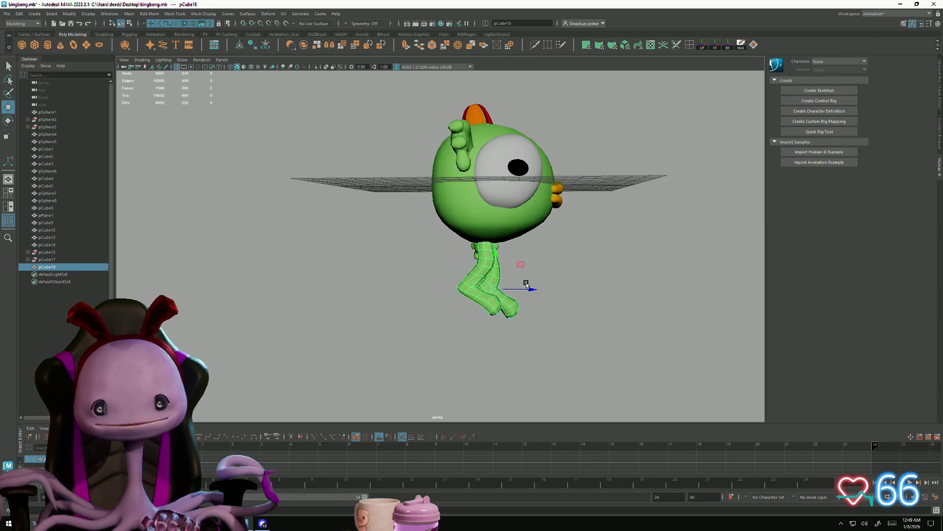
Step: Slide the legs mesh forward and slightly down under the body
middle_drag(532, 289, 550, 290)
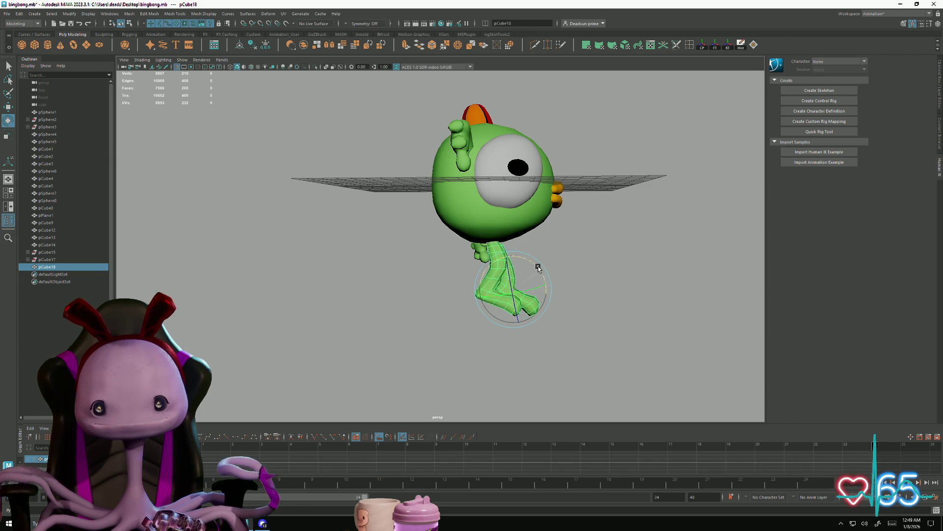
middle_drag(547, 286, 556, 290)
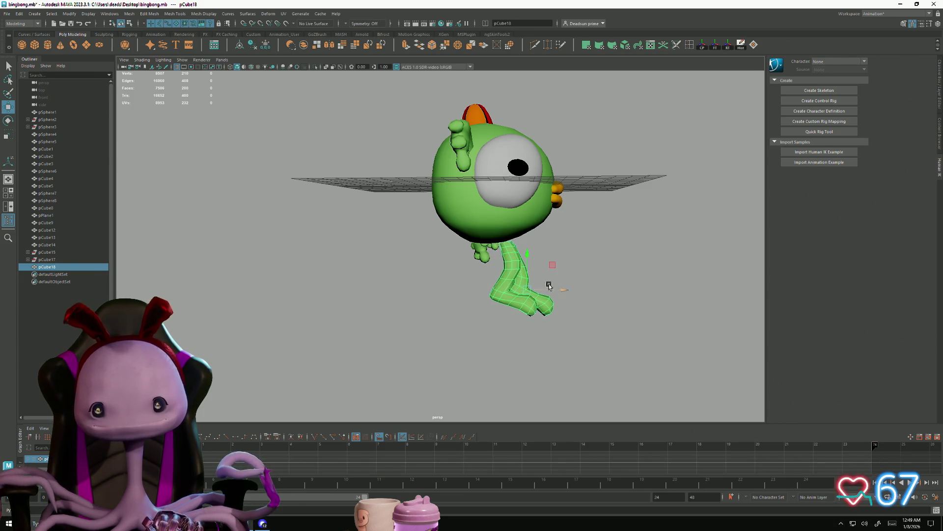
mouse_move(623, 275)
alt+mouse_down()
mouse_move(442, 312)
mouse_move(496, 305)
mouse_move(477, 275)
alt+mouse_up()
Step: Switch the round body to face mode and select two neighbouring faces
alt+drag(452, 213, 478, 222)
click(484, 200)
right_drag(482, 199, 474, 211)
mouse_move(474, 211)
alt+mouse_down()
mouse_move(499, 191)
mouse_move(480, 177)
alt+mouse_up()
click(481, 175)
shift+click(408, 208)
mouse_move(407, 209)
alt+mouse_down()
mouse_move(419, 194)
mouse_move(459, 230)
mouse_move(433, 231)
alt+mouse_up()
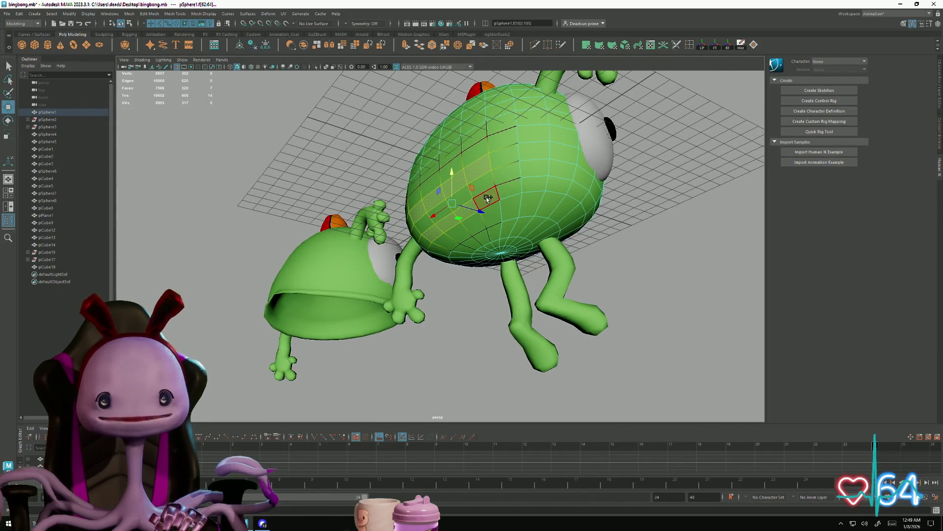
Step: Add one more face and push the selected body faces sideways along X
shift+click(487, 198)
alt+drag(487, 199, 537, 261)
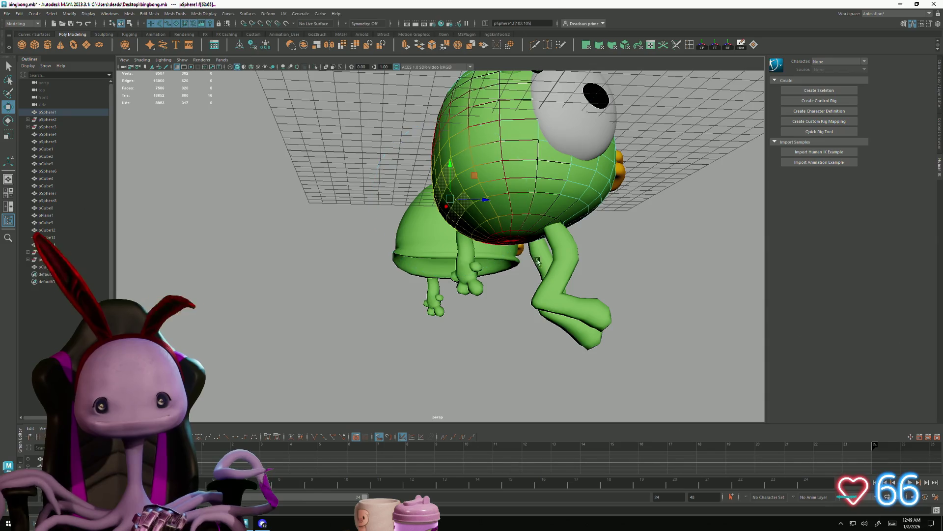
mouse_move(488, 205)
mouse_down()
mouse_move(505, 202)
mouse_move(423, 270)
mouse_move(470, 263)
mouse_move(421, 270)
mouse_move(436, 257)
mouse_up()
Step: Clear the faces, then select the sphere parts, round body and hand in turn
scroll(436, 257, down, 5)
right_drag(453, 189, 512, 148)
mouse_move(512, 148)
alt+mouse_down()
mouse_move(452, 291)
mouse_move(552, 265)
alt+mouse_up()
click(552, 265)
mouse_move(557, 305)
alt+mouse_down()
mouse_move(497, 318)
mouse_move(535, 316)
mouse_move(496, 317)
mouse_move(488, 279)
mouse_move(465, 329)
mouse_move(408, 354)
mouse_move(507, 372)
mouse_move(422, 256)
mouse_move(373, 275)
mouse_move(319, 245)
mouse_move(353, 260)
mouse_move(440, 269)
mouse_move(395, 273)
mouse_move(541, 261)
mouse_move(513, 264)
alt+mouse_up()
click(534, 316)
click(423, 256)
click(565, 251)
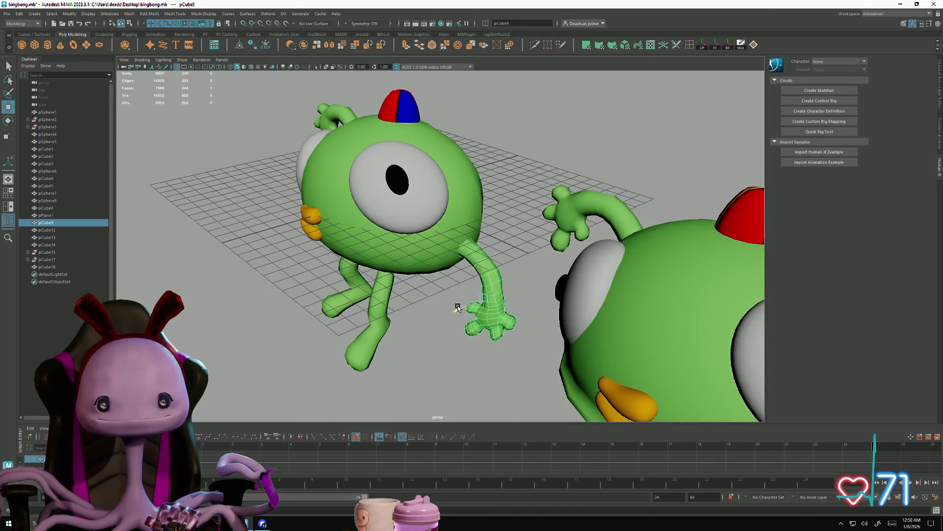
Step: Deselect the hand, put pSphere1 in face mode, and select two of its faces
alt+drag(460, 313, 491, 293)
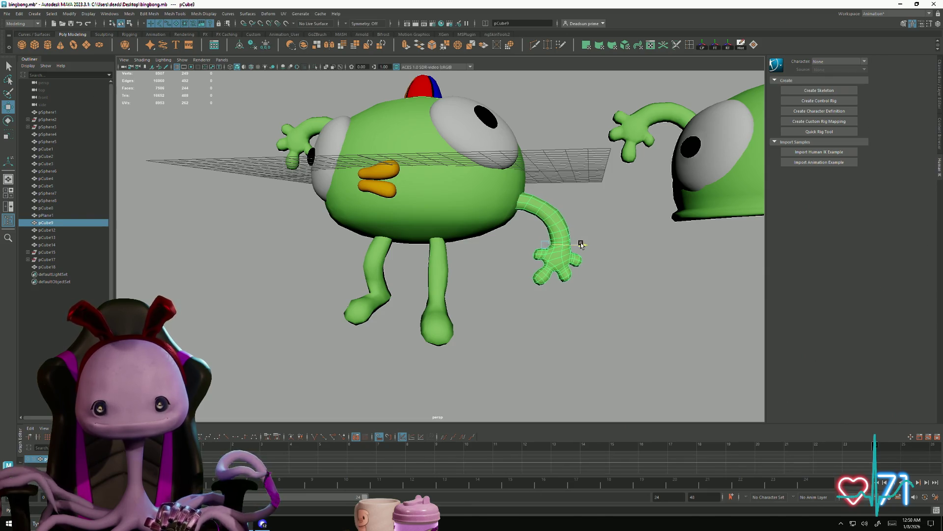
click(568, 327)
alt+right_drag(568, 327, 362, 320)
mouse_move(362, 320)
alt+mouse_down()
mouse_move(428, 330)
mouse_move(442, 320)
mouse_move(382, 317)
mouse_move(371, 289)
mouse_move(406, 332)
mouse_move(500, 321)
mouse_move(515, 295)
mouse_move(506, 300)
mouse_move(447, 259)
alt+mouse_up()
click(507, 300)
scroll(506, 308, up, 5)
right_drag(447, 258, 449, 275)
click(421, 294)
mouse_move(480, 280)
alt+mouse_down()
mouse_move(478, 353)
mouse_move(454, 357)
mouse_move(524, 341)
mouse_move(442, 188)
alt+mouse_up()
shift+click(481, 287)
mouse_move(521, 265)
alt+mouse_down()
mouse_move(396, 250)
mouse_move(479, 255)
mouse_move(482, 243)
mouse_move(474, 254)
alt+mouse_up()
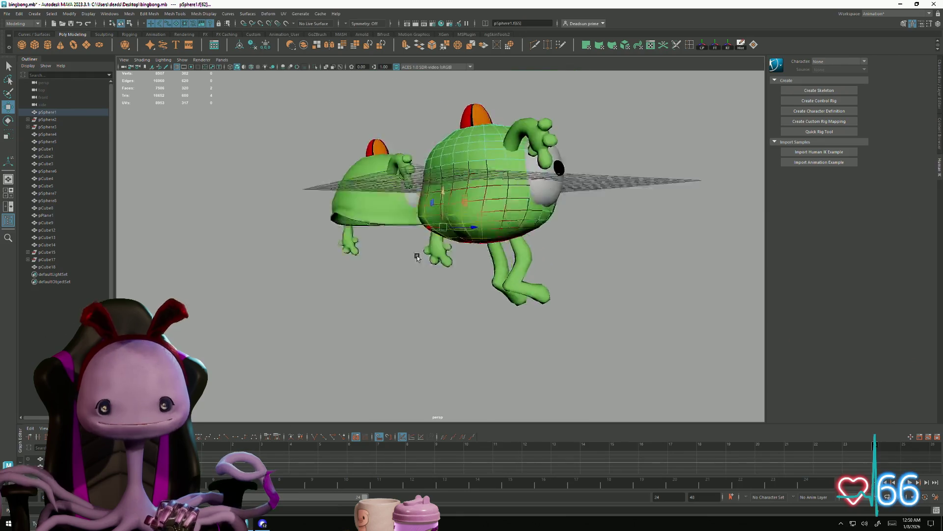
scroll(514, 280, up, 1)
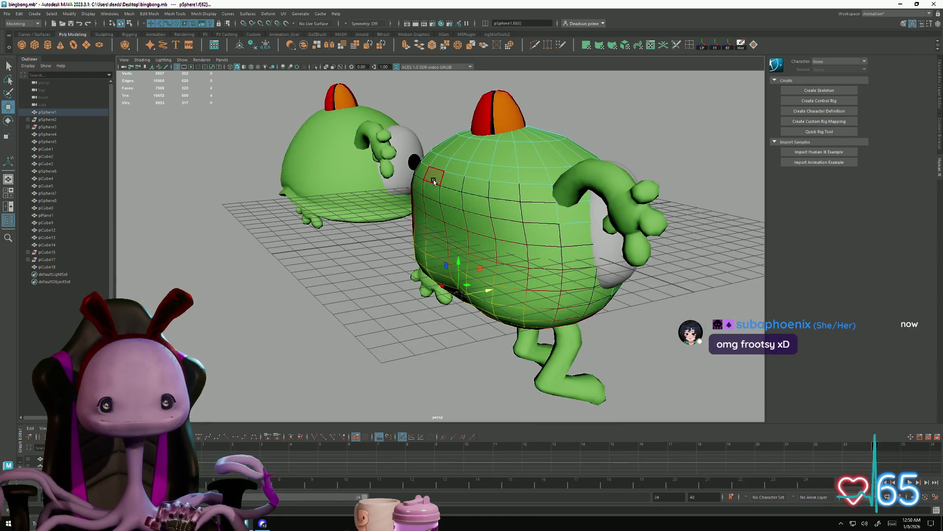
Step: Clear the earlier face and hat selections and reselect the round green body
mouse_move(495, 193)
alt+mouse_down()
mouse_move(412, 211)
mouse_move(493, 189)
alt+mouse_up()
shift+click(481, 187)
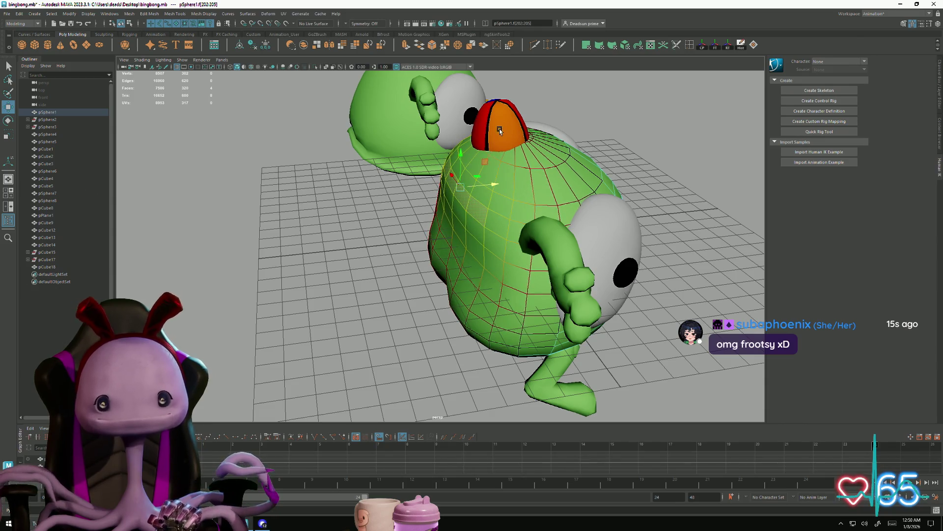
right_drag(500, 130, 510, 119)
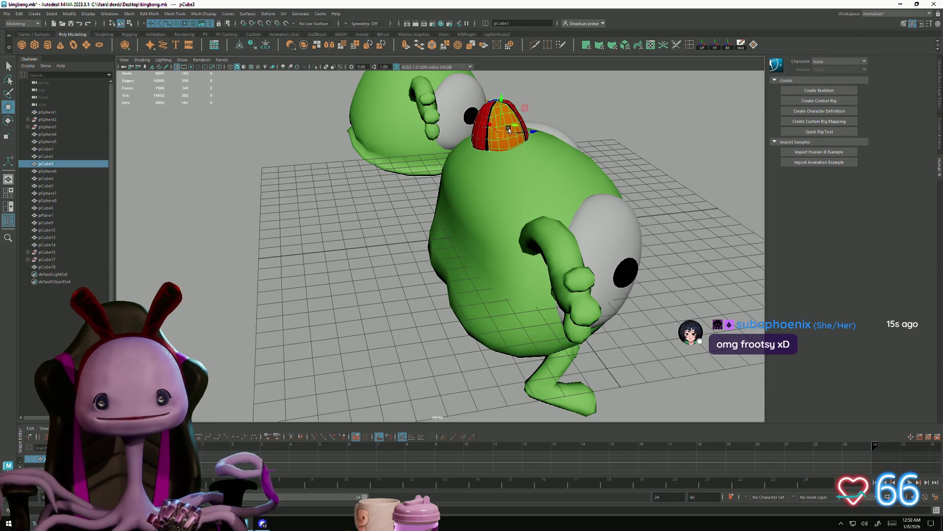
alt+drag(544, 131, 565, 145)
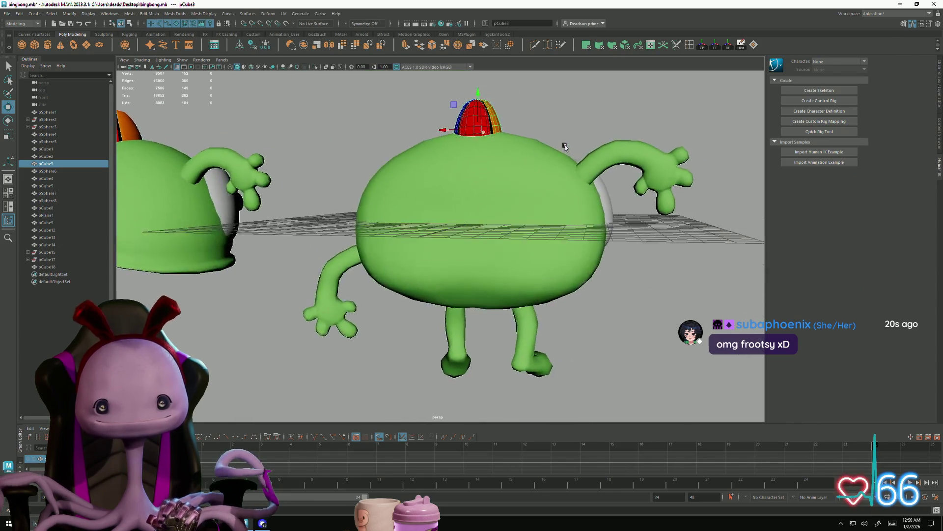
click(558, 120)
mouse_move(473, 275)
alt+mouse_down()
mouse_move(423, 305)
mouse_move(415, 273)
mouse_move(396, 253)
alt+mouse_up()
click(423, 305)
Step: In face mode with Soft Select on, select faces on the lower rear of the body
key(F11)
click(394, 258)
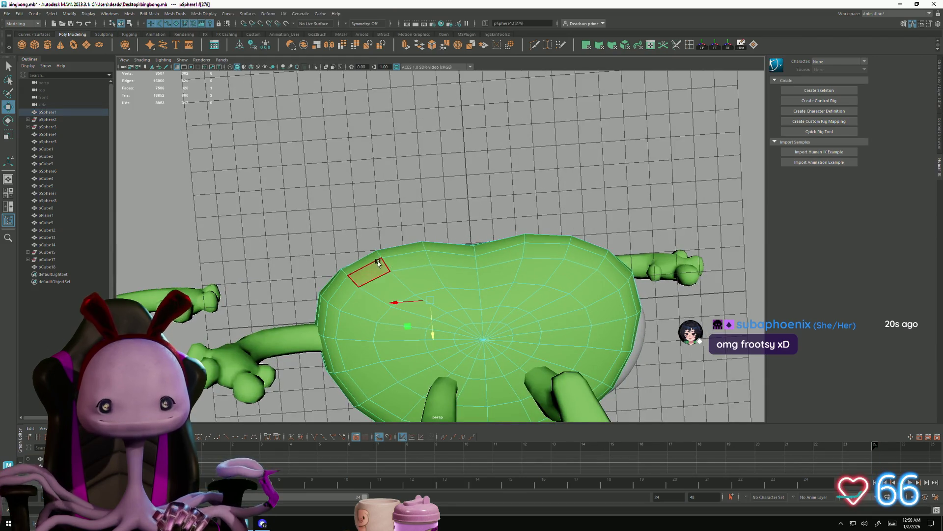
click(395, 251)
key(b)
mouse_move(539, 237)
alt+mouse_down()
mouse_move(481, 294)
mouse_move(482, 284)
alt+mouse_up()
click(482, 294)
click(482, 284)
scroll(486, 292, up, 3)
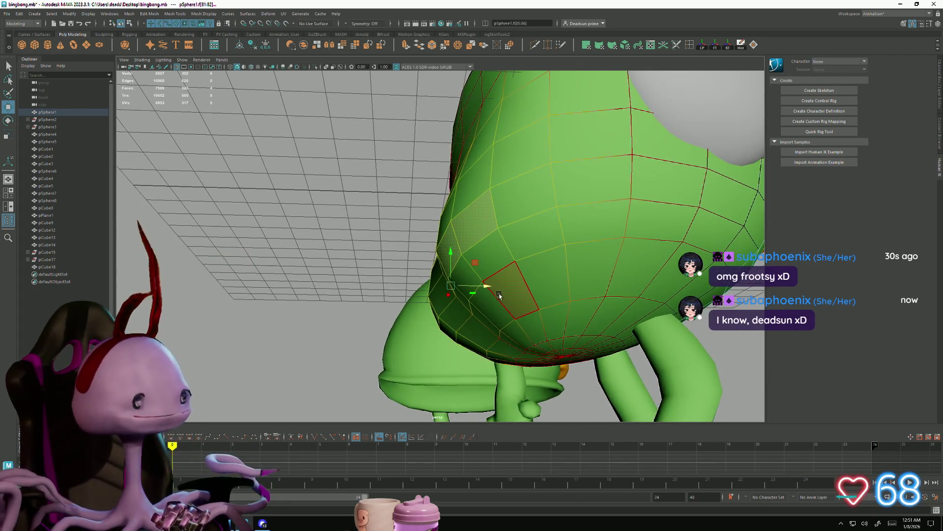
click(504, 285)
Step: Pull the soft-selected rear faces downward and sideways to round out the bottom
mouse_move(481, 310)
alt+mouse_down()
mouse_move(494, 255)
mouse_move(380, 361)
alt+mouse_up()
shift+click(415, 322)
drag(480, 309, 472, 322)
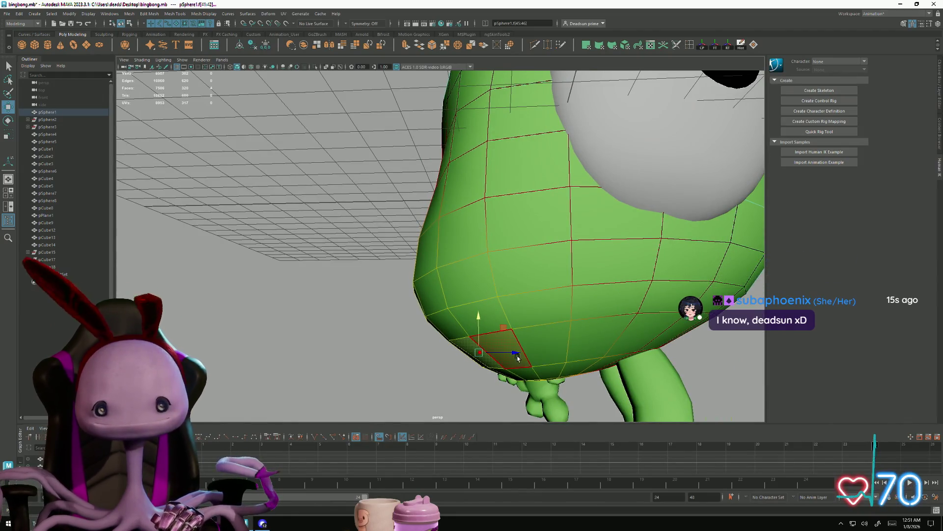
drag(516, 358, 512, 358)
Step: Select faces on the body's side and review the whole reshaped character from several angles
alt+drag(447, 350, 439, 286)
click(411, 243)
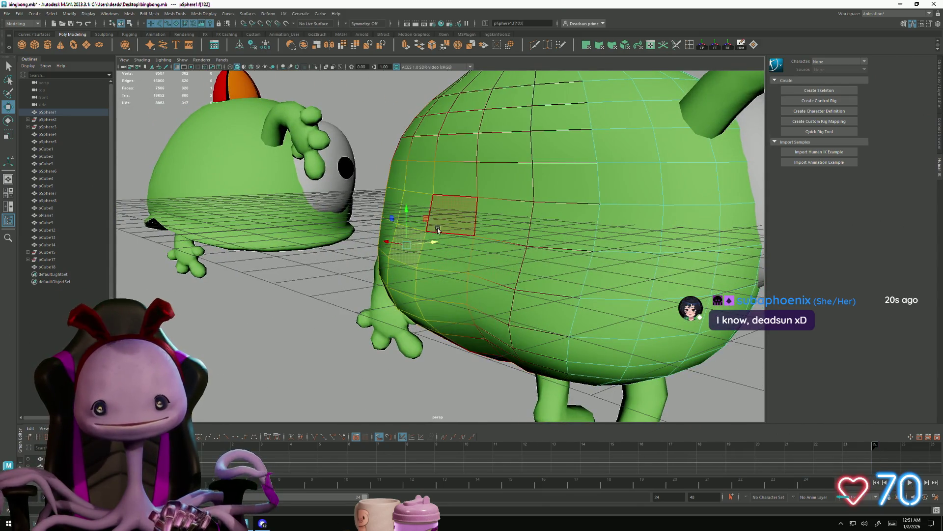
click(587, 225)
mouse_move(588, 226)
alt+mouse_down()
mouse_move(584, 265)
mouse_move(483, 195)
alt+mouse_up()
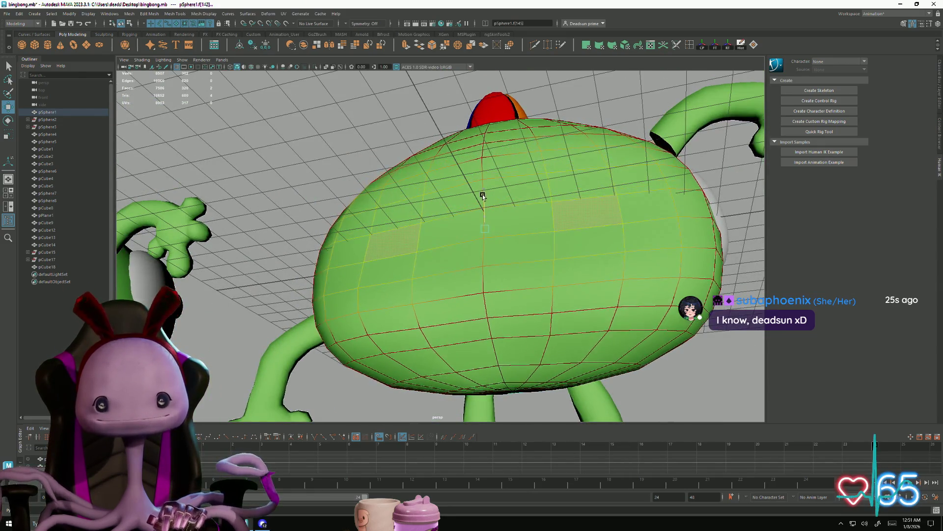
mouse_move(527, 238)
alt+mouse_down()
mouse_move(528, 301)
mouse_move(425, 299)
alt+mouse_up()
alt+right_drag(425, 300, 369, 291)
alt+drag(369, 291, 371, 281)
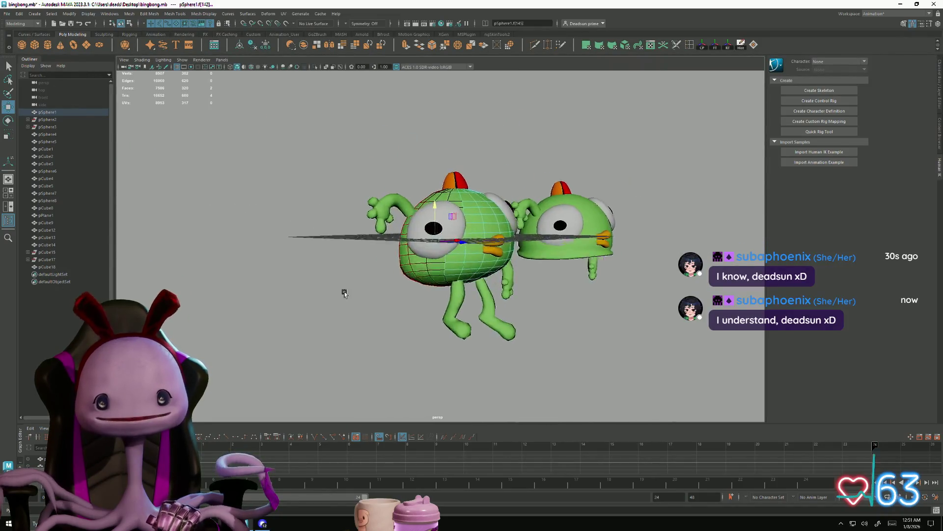
alt+right_drag(371, 282, 425, 349)
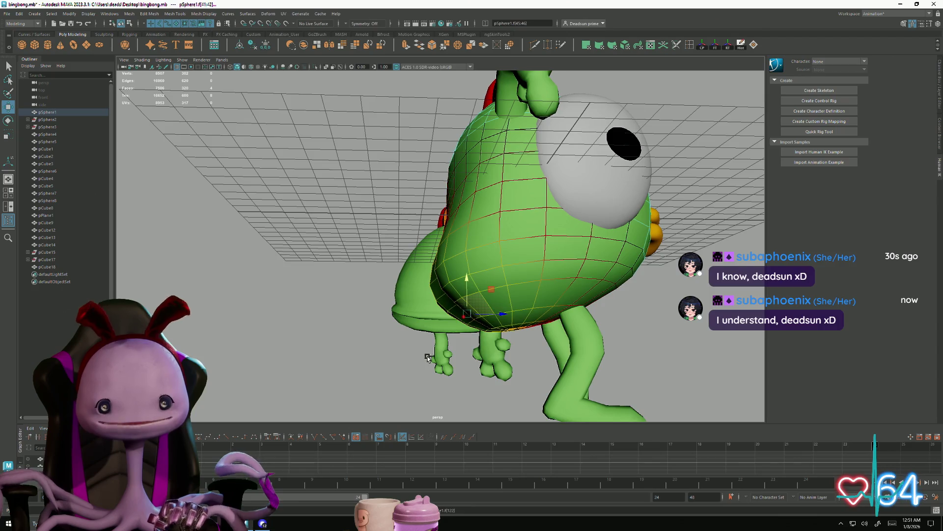
mouse_move(414, 357)
alt+mouse_down()
mouse_move(443, 350)
mouse_move(439, 358)
mouse_move(409, 309)
alt+mouse_up()
Step: Add one more face, then return to object mode and select the arm
shift+click(506, 252)
mouse_move(506, 251)
alt+mouse_down()
mouse_move(471, 312)
mouse_move(505, 299)
mouse_move(447, 294)
mouse_move(532, 270)
alt+mouse_up()
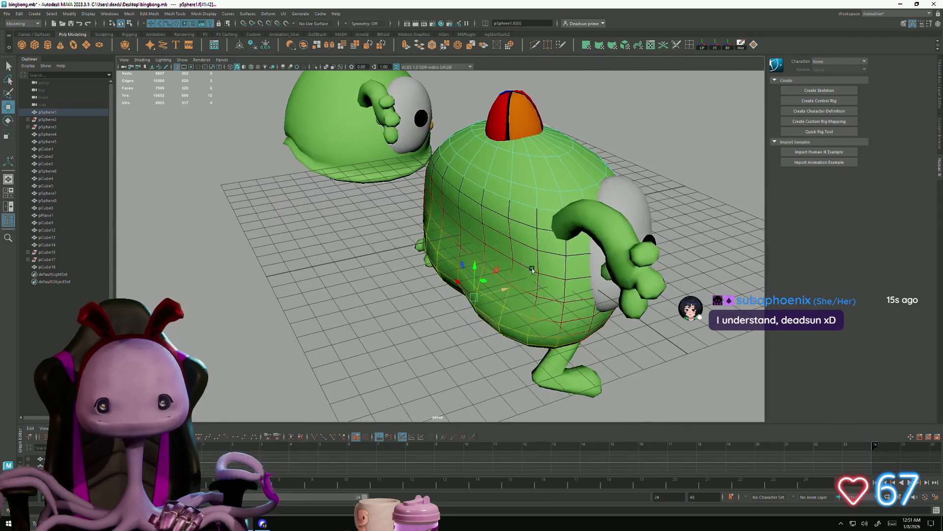
key(F8)
click(582, 227)
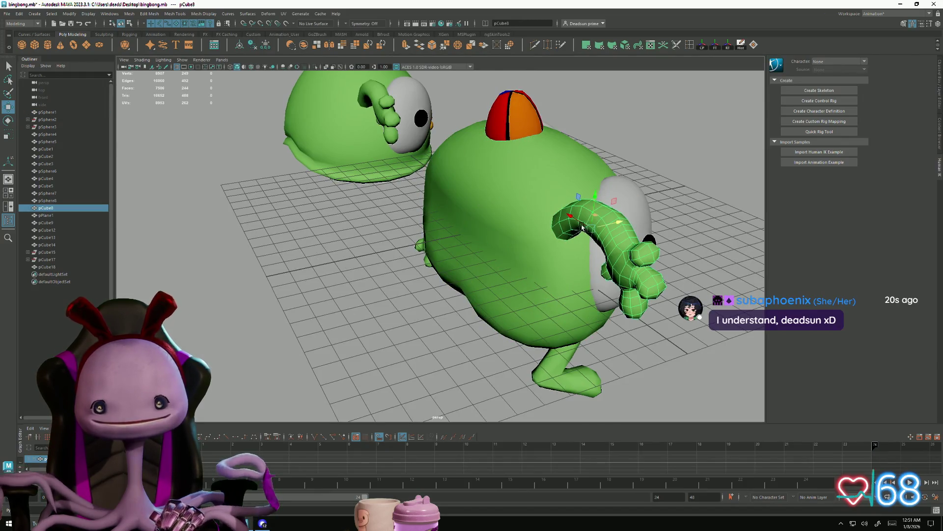
Step: Shift the arm up and right, then rotate it so the hand hangs down
middle_drag(618, 223, 629, 218)
key(e)
mouse_move(617, 236)
mouse_down()
mouse_move(533, 219)
mouse_move(578, 273)
mouse_up()
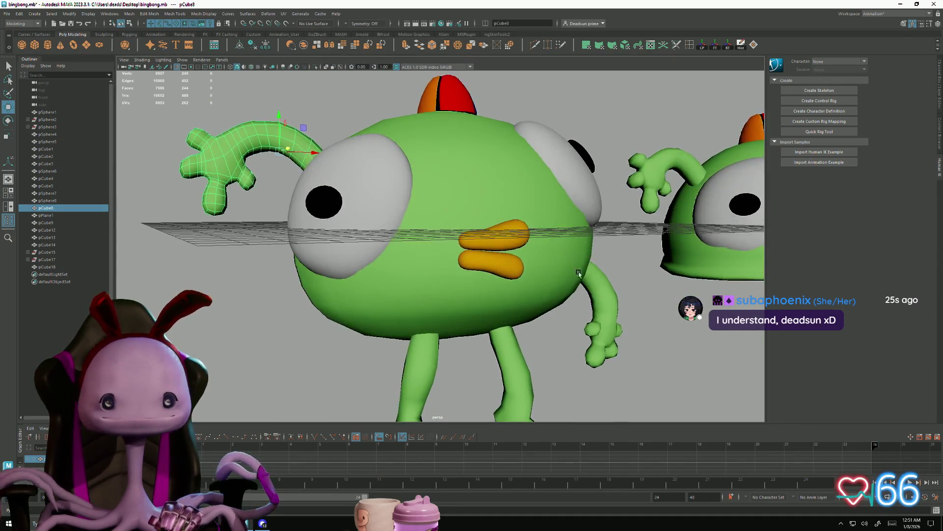
Step: Deselect the arm, move in close and select the green body
alt+right_drag(579, 273, 308, 305)
mouse_move(308, 305)
alt+mouse_down()
mouse_move(414, 307)
mouse_move(449, 333)
mouse_move(468, 370)
mouse_move(448, 343)
alt+mouse_up()
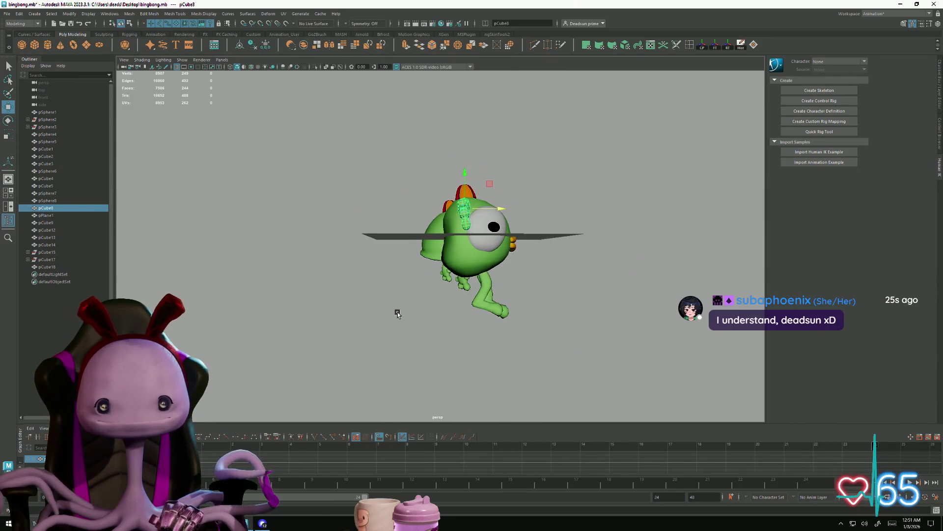
click(398, 314)
alt+right_drag(449, 343, 473, 282)
click(474, 281)
mouse_move(474, 281)
alt+mouse_down()
mouse_move(466, 261)
mouse_move(475, 297)
mouse_move(457, 266)
mouse_move(485, 260)
alt+mouse_up()
Step: Try edge selections on the body, undo a stray edge move, enable Soft Select and reselect the body
double_click(464, 247)
click(466, 270)
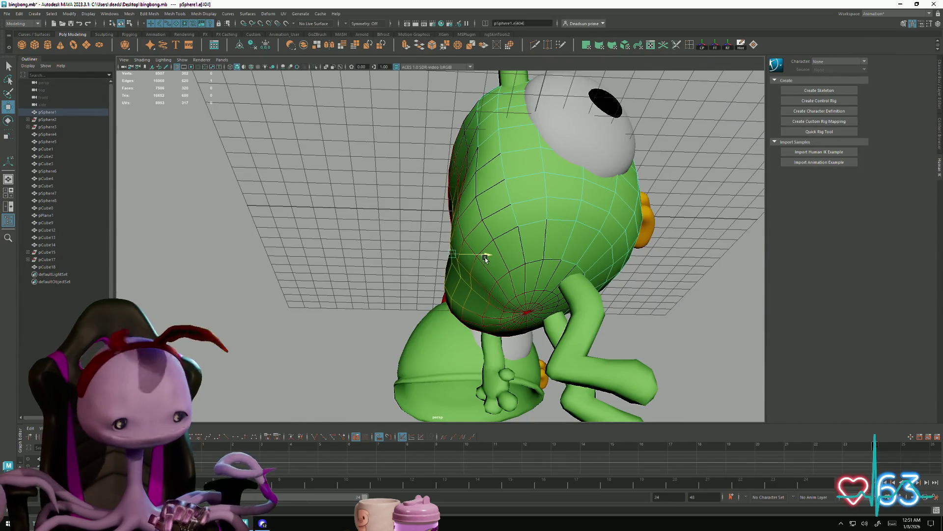
key(ctrl+z)
key(b)
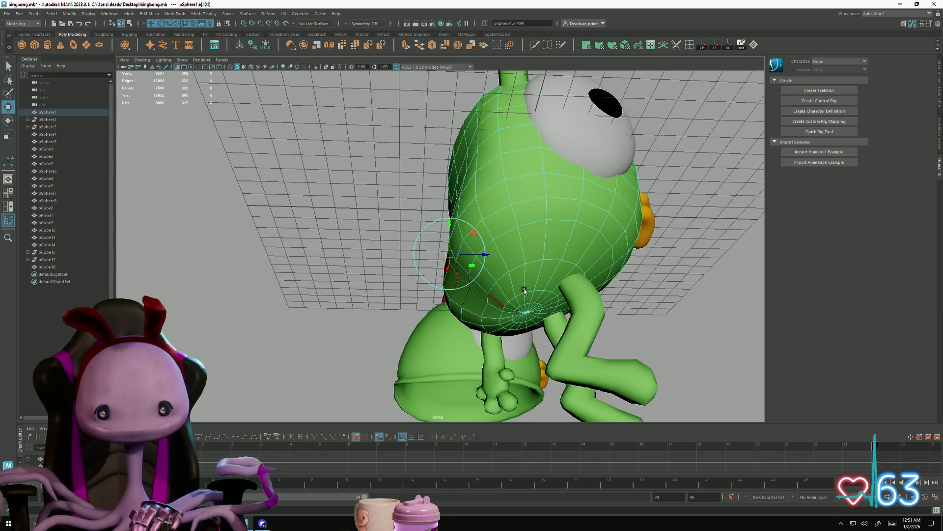
alt+drag(488, 257, 502, 228)
right_drag(501, 229, 523, 216)
mouse_move(524, 216)
alt+mouse_down()
mouse_move(468, 323)
mouse_move(496, 298)
mouse_move(501, 265)
mouse_move(423, 295)
mouse_move(355, 304)
mouse_move(337, 312)
mouse_move(337, 326)
mouse_move(267, 326)
mouse_move(356, 314)
mouse_move(332, 288)
mouse_move(341, 295)
alt+mouse_up()
click(422, 294)
Step: Switch the body to face mode, test-select a couple of faces, then clear them
alt+right_drag(341, 294, 430, 348)
mouse_move(430, 347)
alt+mouse_down()
mouse_move(402, 358)
mouse_move(445, 330)
mouse_move(405, 288)
alt+mouse_up()
right_drag(405, 288, 438, 286)
click(454, 291)
shift+click(566, 272)
mouse_move(566, 271)
alt+mouse_down()
mouse_move(428, 358)
mouse_move(442, 344)
mouse_move(432, 364)
alt+mouse_up()
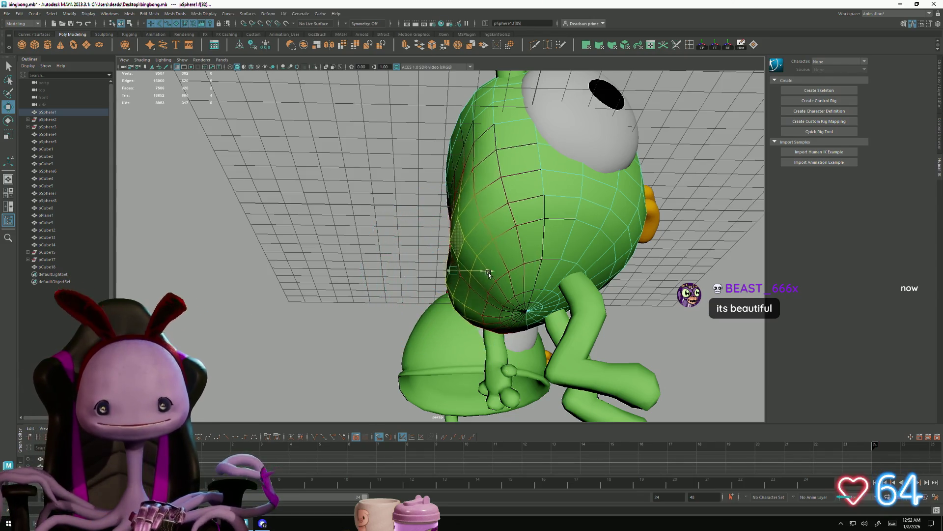
mouse_move(494, 275)
alt+mouse_down()
mouse_move(554, 300)
mouse_move(475, 254)
alt+mouse_up()
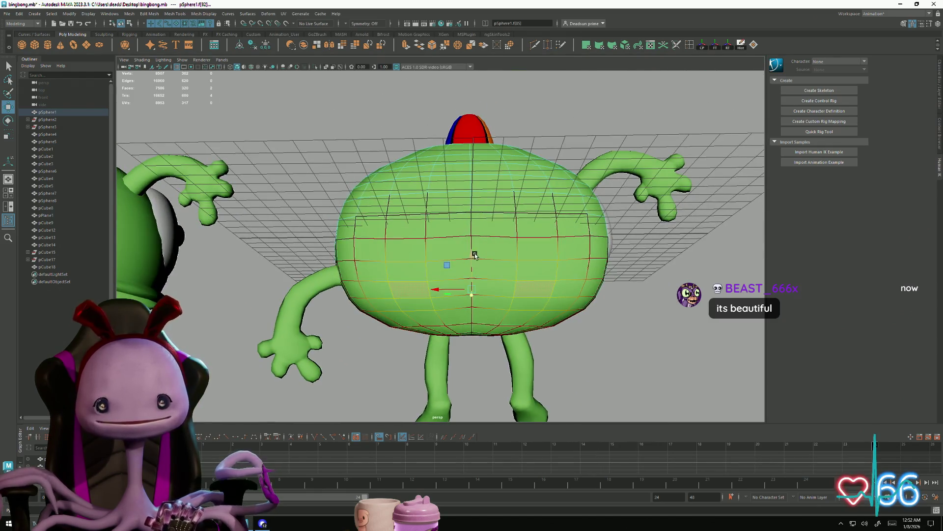
mouse_move(508, 289)
alt+mouse_down()
mouse_move(480, 305)
mouse_move(476, 297)
mouse_move(477, 322)
mouse_move(530, 320)
mouse_move(418, 295)
alt+mouse_up()
right_drag(418, 253, 420, 216)
click(432, 326)
mouse_move(432, 326)
alt+mouse_down()
mouse_move(436, 339)
mouse_move(417, 290)
mouse_move(400, 354)
mouse_move(361, 377)
mouse_move(352, 369)
mouse_move(467, 376)
mouse_move(506, 281)
mouse_move(472, 293)
alt+mouse_up()
Step: Orbit and zoom around both characters to frame the green body from the side and top
scroll(506, 281, up, 5)
alt+drag(441, 257, 349, 257)
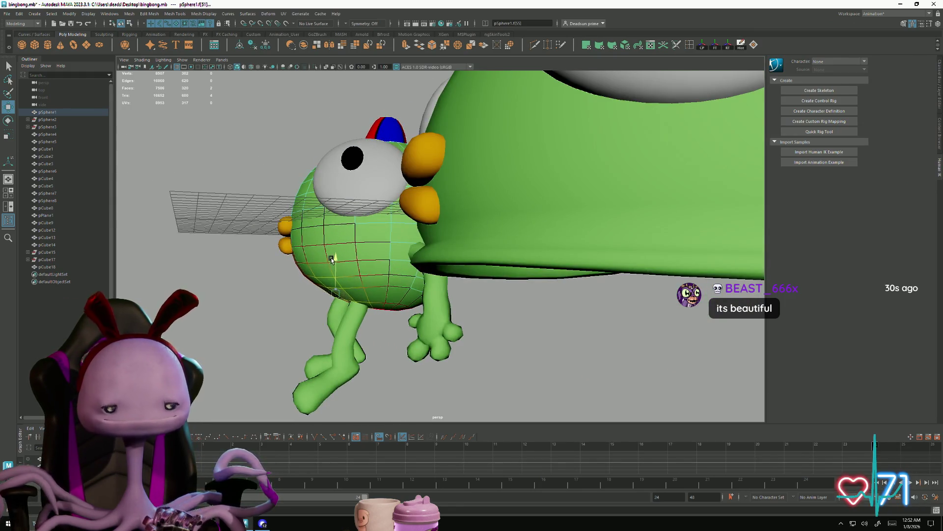
mouse_move(310, 271)
alt+mouse_down()
mouse_move(270, 316)
mouse_move(368, 344)
mouse_move(541, 362)
mouse_move(309, 331)
mouse_move(378, 331)
alt+mouse_up()
scroll(448, 350, down, 5)
alt+right_drag(379, 331, 475, 409)
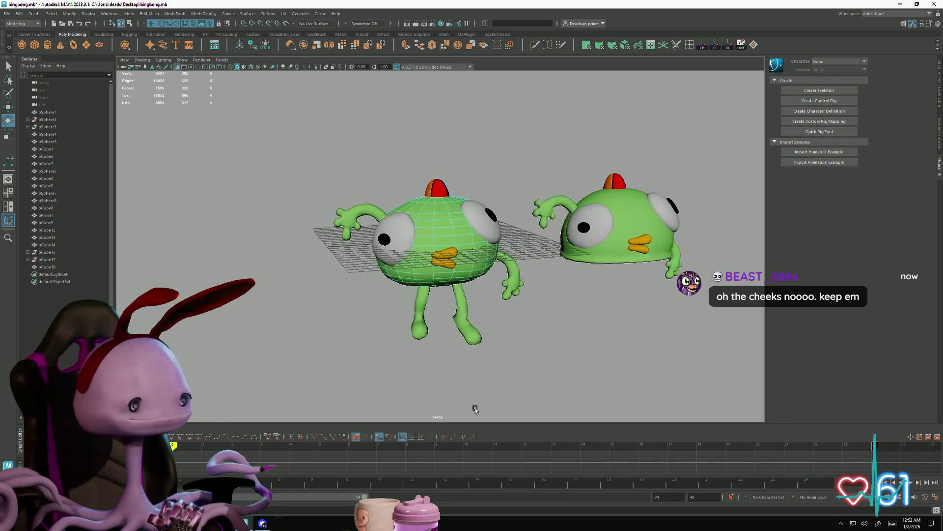
scroll(440, 375, up, 3)
mouse_move(446, 374)
alt+mouse_down()
mouse_move(375, 381)
mouse_move(478, 356)
mouse_move(497, 377)
mouse_move(440, 284)
alt+mouse_up()
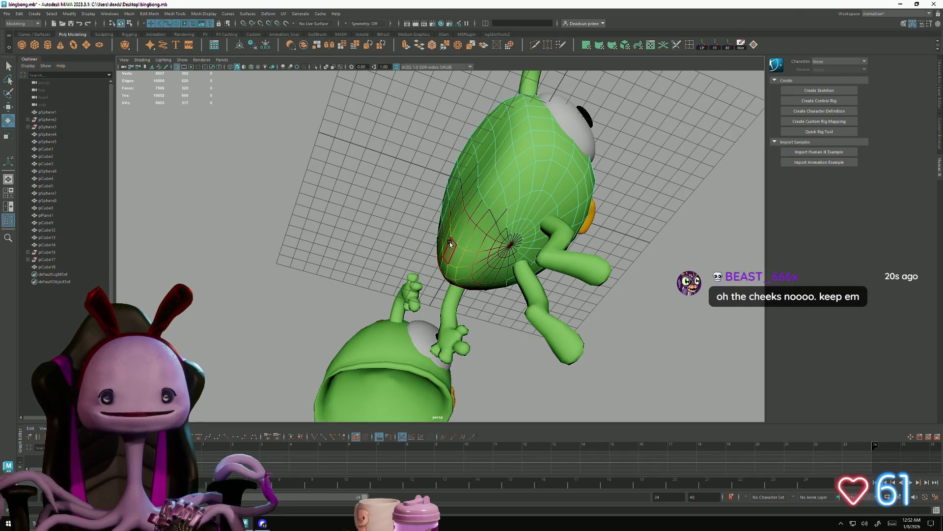
alt+drag(476, 222, 599, 229)
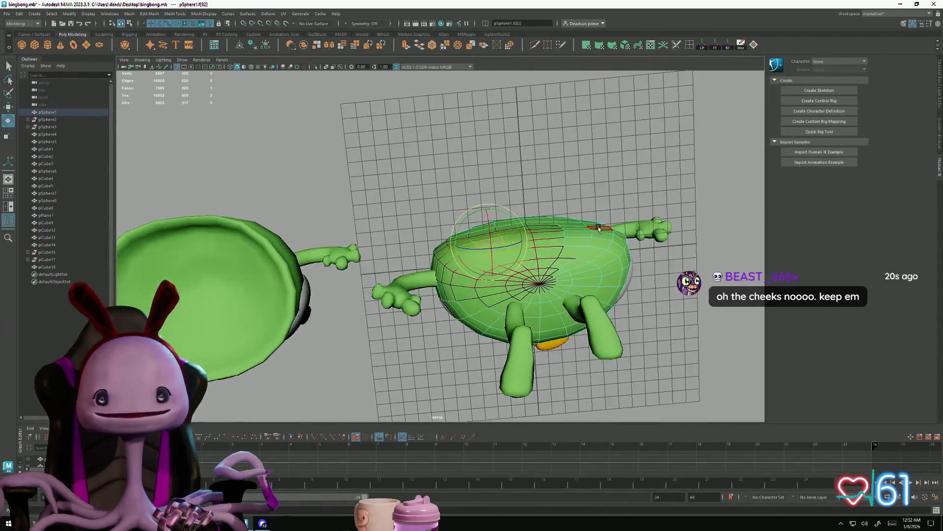
alt+drag(554, 303, 590, 305)
scroll(609, 307, up, 3)
alt+drag(644, 240, 627, 279)
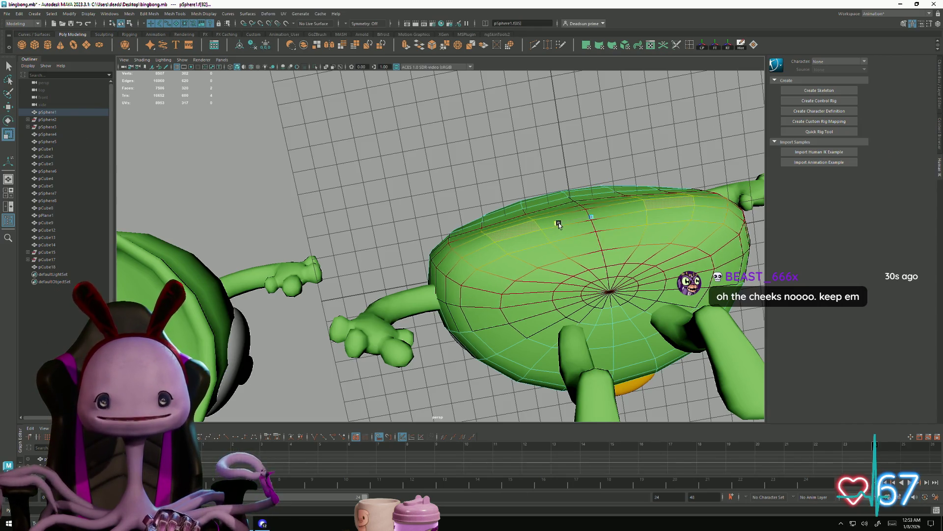
Step: Turn off Soft Select and pick an edge on the body's side
key(b)
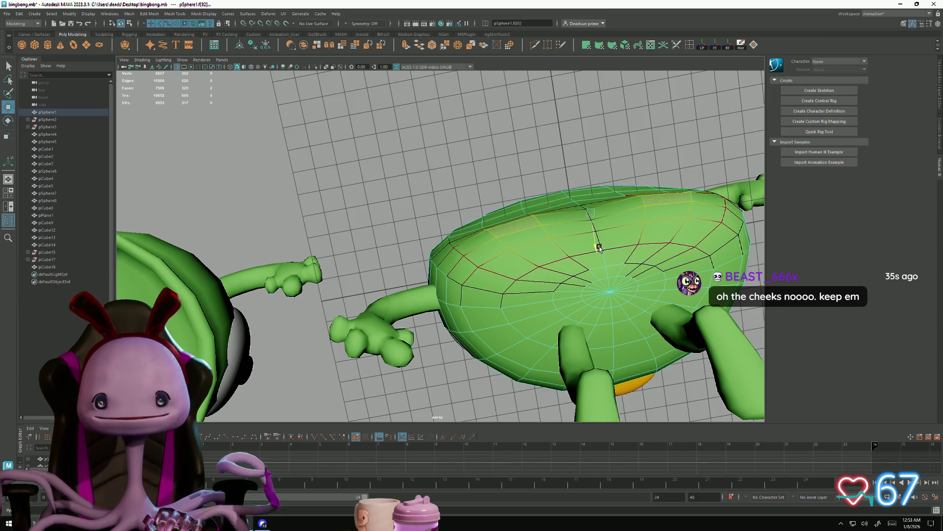
mouse_move(608, 273)
alt+mouse_down()
mouse_move(526, 305)
mouse_move(501, 331)
mouse_move(558, 323)
mouse_move(521, 327)
mouse_move(553, 325)
mouse_move(533, 268)
alt+mouse_up()
right_drag(533, 268, 534, 246)
click(533, 266)
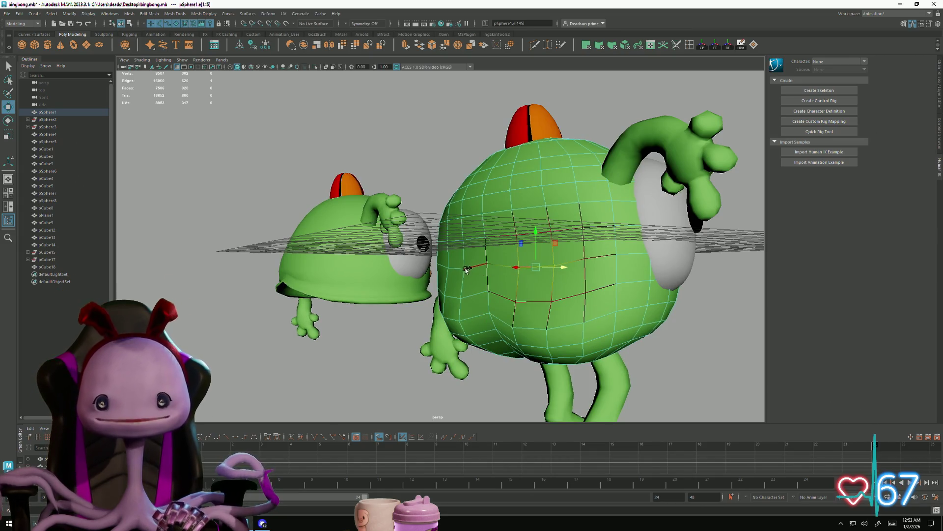
mouse_move(488, 229)
alt+mouse_down()
mouse_move(437, 309)
mouse_move(473, 316)
mouse_move(468, 325)
mouse_move(493, 315)
mouse_move(479, 324)
mouse_move(511, 322)
mouse_move(502, 325)
mouse_move(491, 320)
mouse_move(507, 314)
mouse_move(564, 360)
mouse_move(444, 360)
mouse_move(481, 274)
mouse_move(444, 307)
alt+mouse_up()
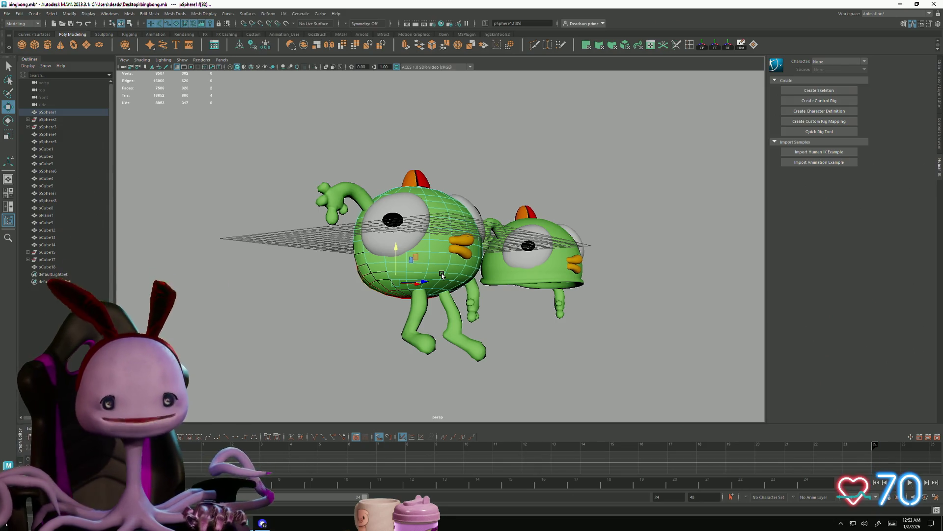
Step: Zoom in and select a single face on the body's underside near the pole
mouse_move(435, 189)
alt+mouse_down()
mouse_move(415, 273)
mouse_move(479, 295)
mouse_move(551, 280)
alt+mouse_up()
scroll(479, 297, up, 5)
scroll(558, 273, up, 3)
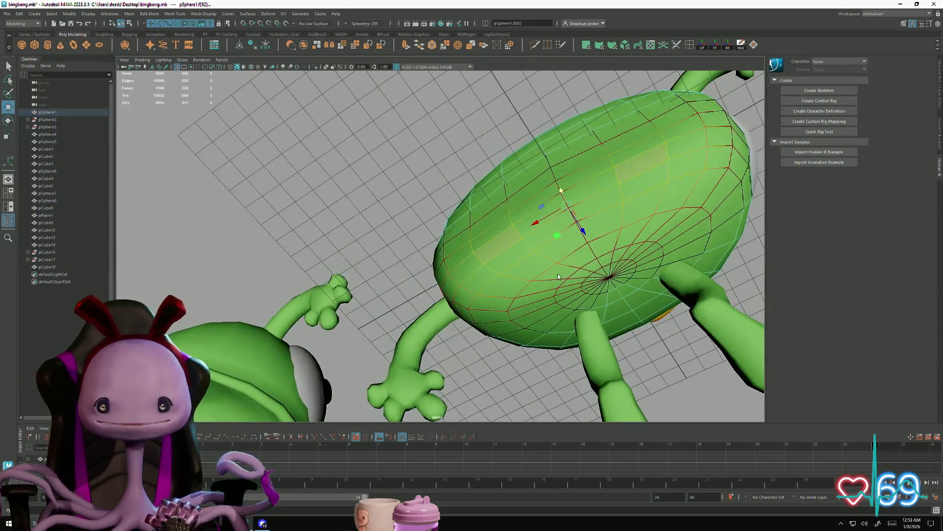
click(567, 289)
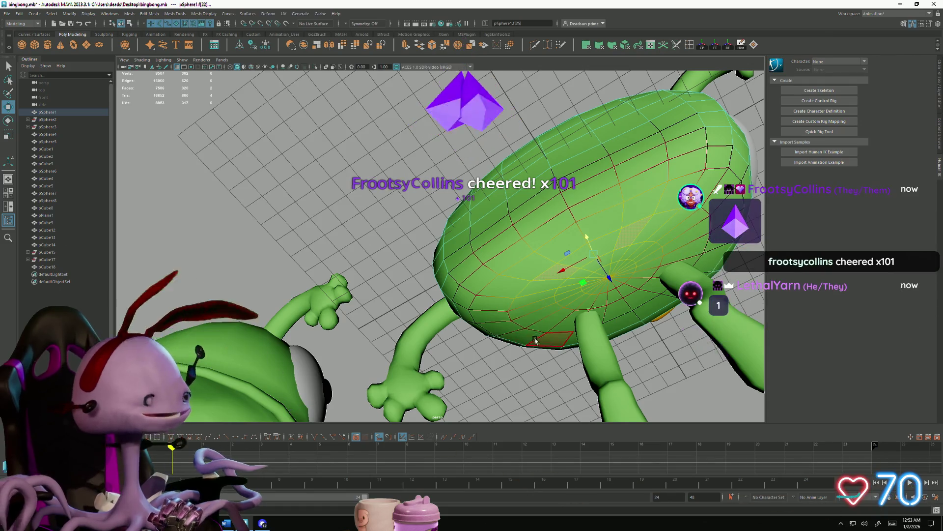
alt+drag(625, 301, 563, 324)
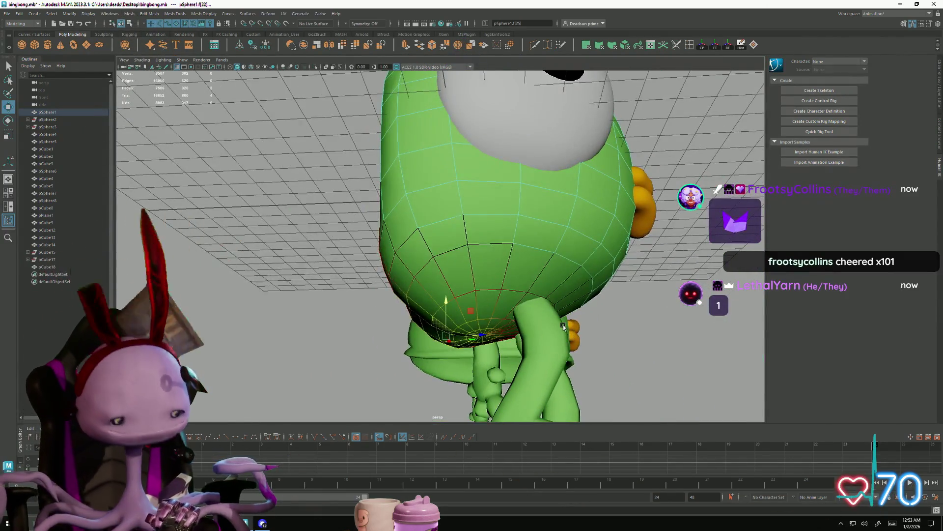
scroll(563, 325, up, 5)
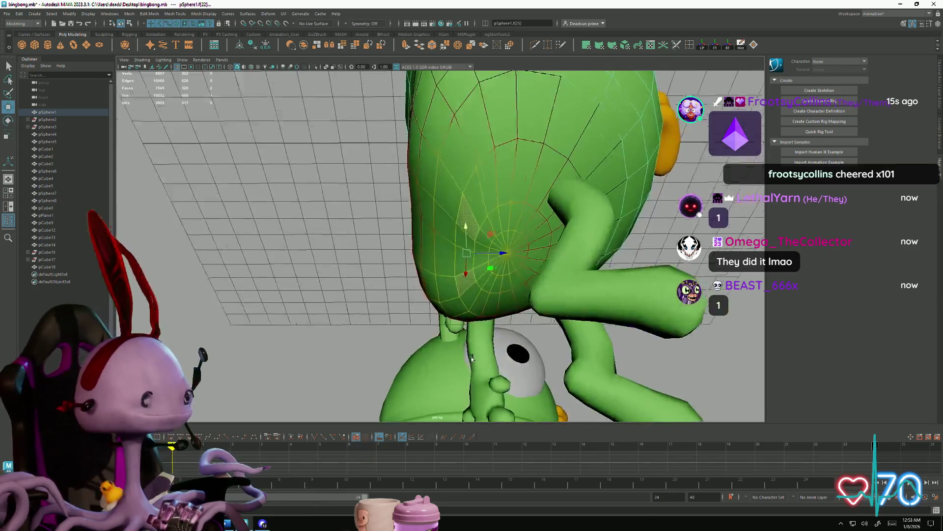
scroll(522, 376, down, 5)
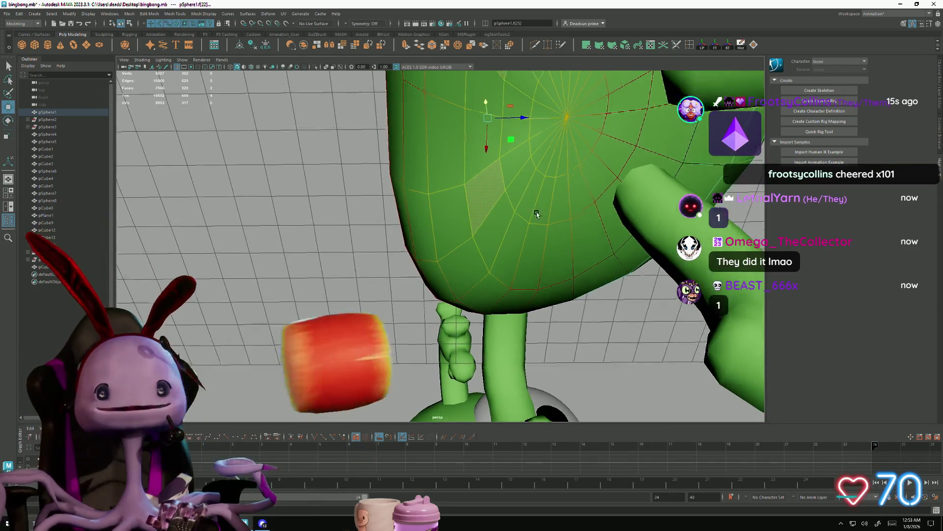
scroll(545, 291, up, 5)
scroll(513, 295, down, 3)
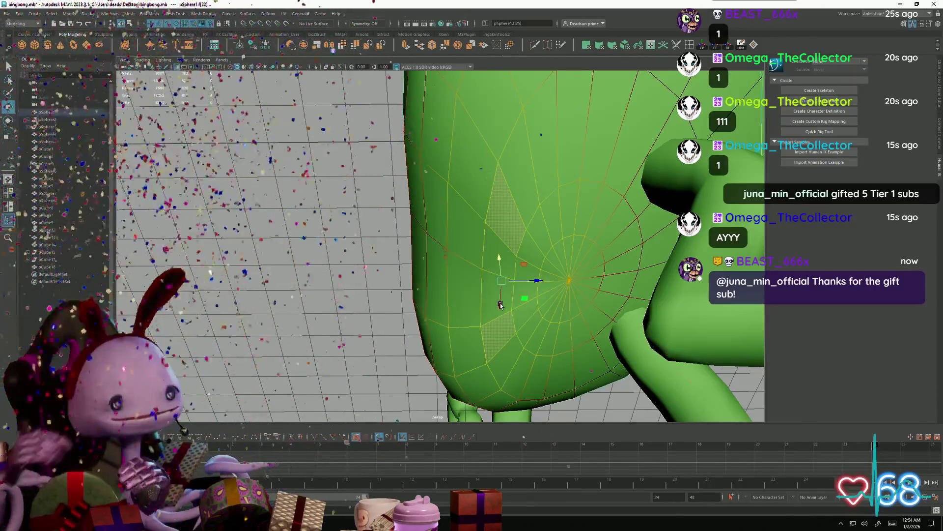
Step: Push the selected underside component upward to reshape the lower body
mouse_move(500, 304)
alt+mouse_down()
mouse_move(502, 284)
mouse_move(565, 211)
mouse_move(510, 293)
alt+mouse_up()
right_click(568, 211)
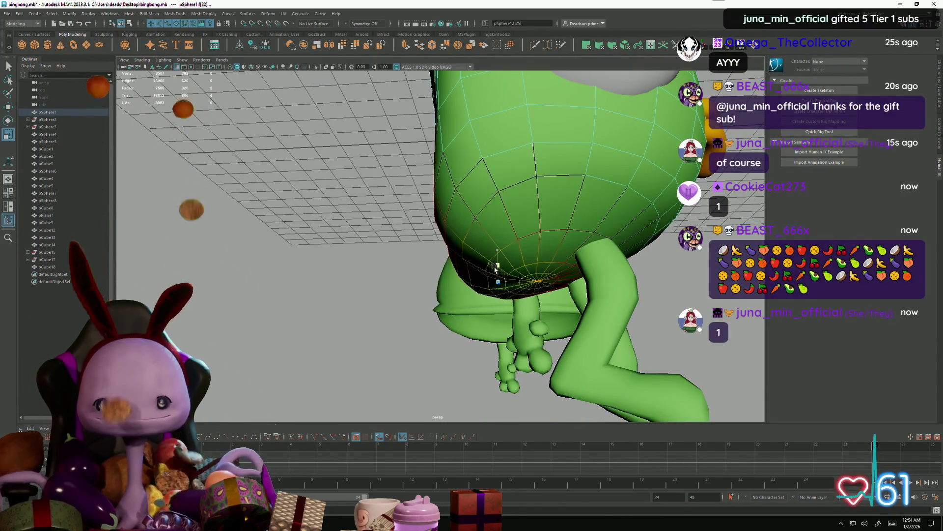
drag(497, 248, 502, 237)
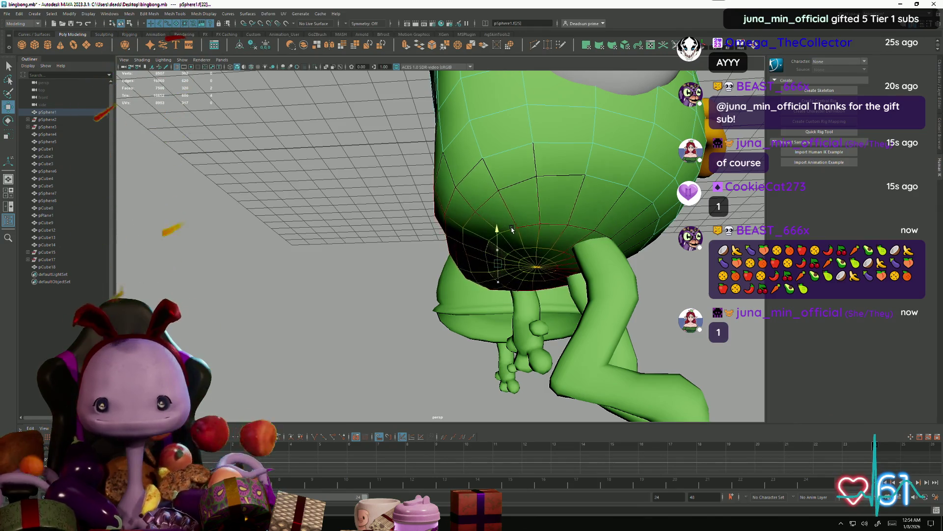
Step: Select faces near the bottom of the body with Soft Select turned on
mouse_move(477, 285)
alt+mouse_down()
mouse_move(639, 213)
mouse_move(661, 290)
mouse_move(581, 290)
mouse_move(594, 259)
alt+mouse_up()
click(638, 213)
click(662, 289)
mouse_move(516, 285)
alt+mouse_down()
mouse_move(574, 271)
mouse_move(520, 337)
mouse_move(501, 331)
alt+mouse_up()
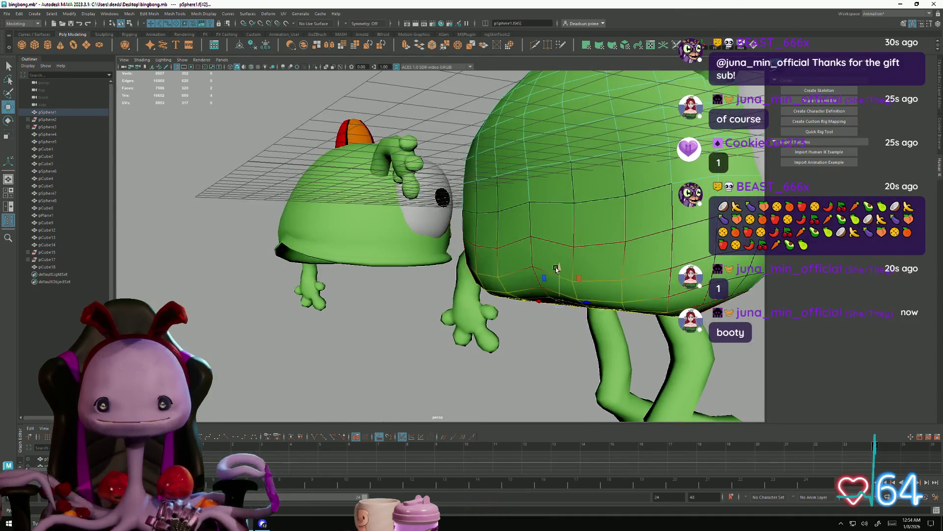
mouse_move(560, 278)
alt+mouse_down()
mouse_move(552, 308)
mouse_move(596, 304)
alt+mouse_up()
key(b)
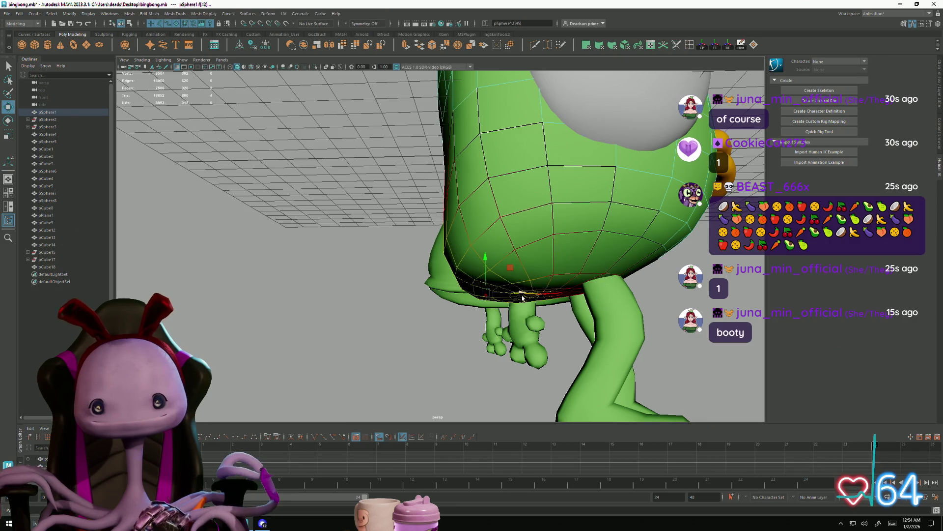
mouse_move(546, 297)
alt+mouse_down()
mouse_move(407, 301)
mouse_move(494, 258)
mouse_move(485, 319)
alt+mouse_up()
alt+right_drag(487, 236, 486, 308)
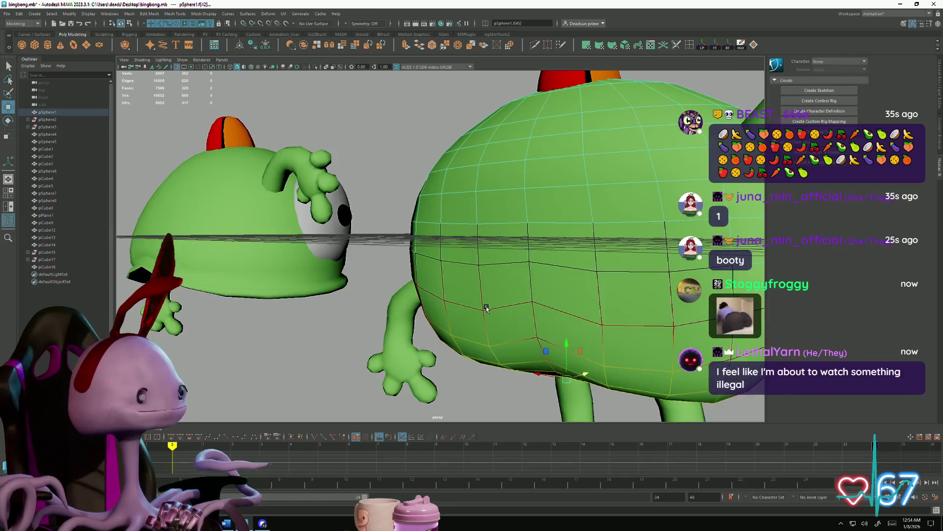
click(506, 242)
mouse_move(506, 243)
alt+mouse_down()
mouse_move(548, 269)
mouse_move(484, 255)
alt+mouse_up()
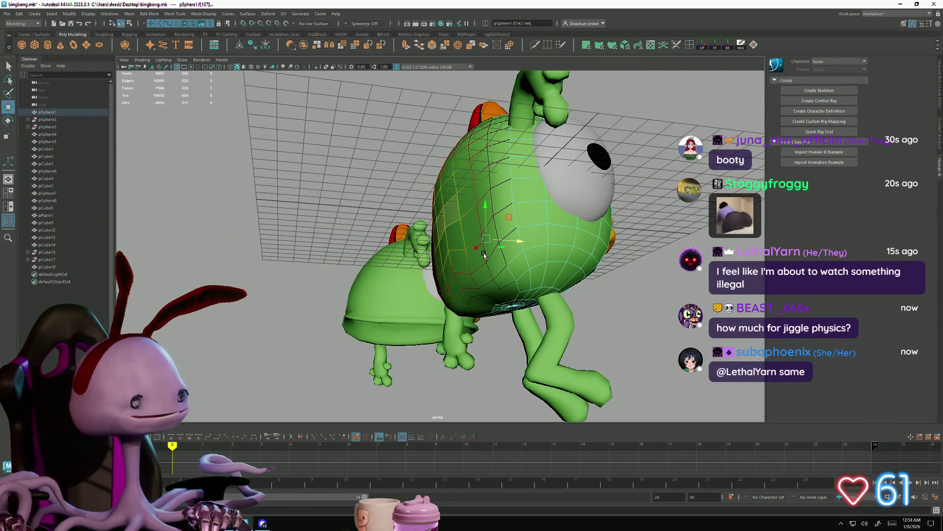
Step: Try selecting faces on the underside and rear of the green body
alt+drag(477, 262, 502, 301)
click(603, 235)
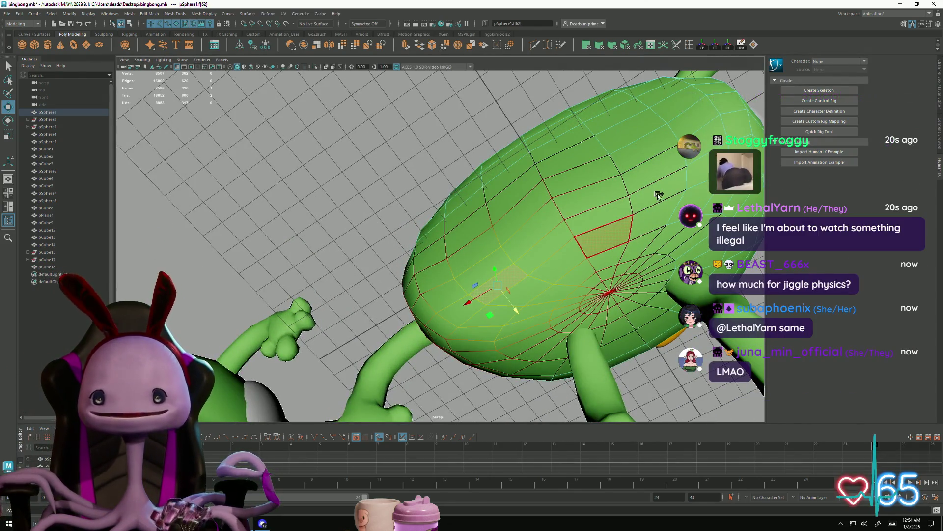
alt+drag(661, 185, 587, 206)
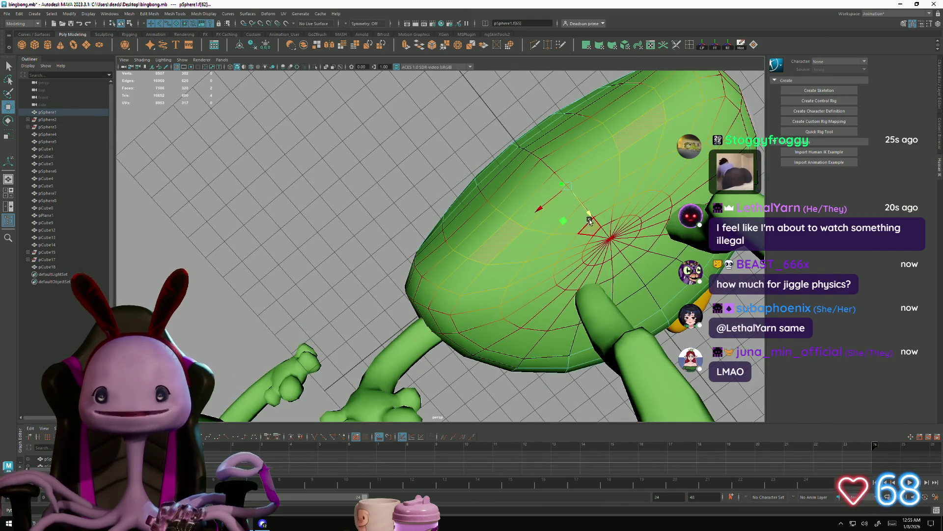
click(588, 207)
click(609, 225)
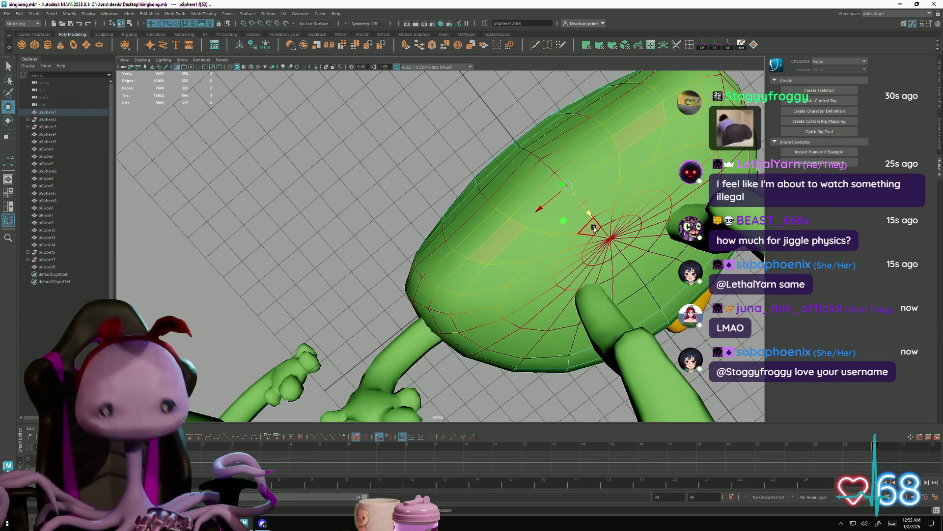
click(587, 218)
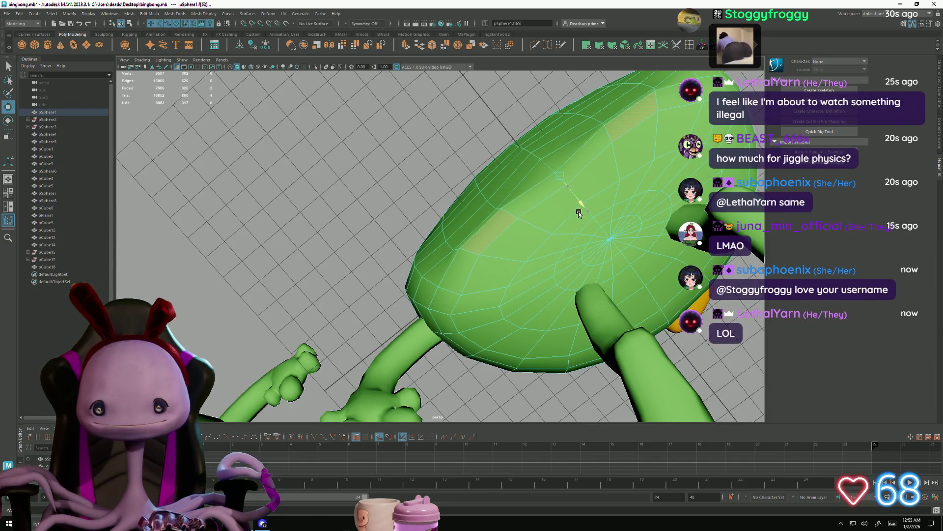
alt+drag(578, 215, 639, 236)
click(639, 236)
click(511, 267)
mouse_move(511, 267)
alt+mouse_down()
mouse_move(567, 212)
mouse_move(553, 191)
mouse_move(552, 250)
mouse_move(623, 265)
mouse_move(573, 229)
mouse_move(560, 204)
mouse_move(669, 226)
mouse_move(472, 293)
mouse_move(439, 288)
alt+mouse_up()
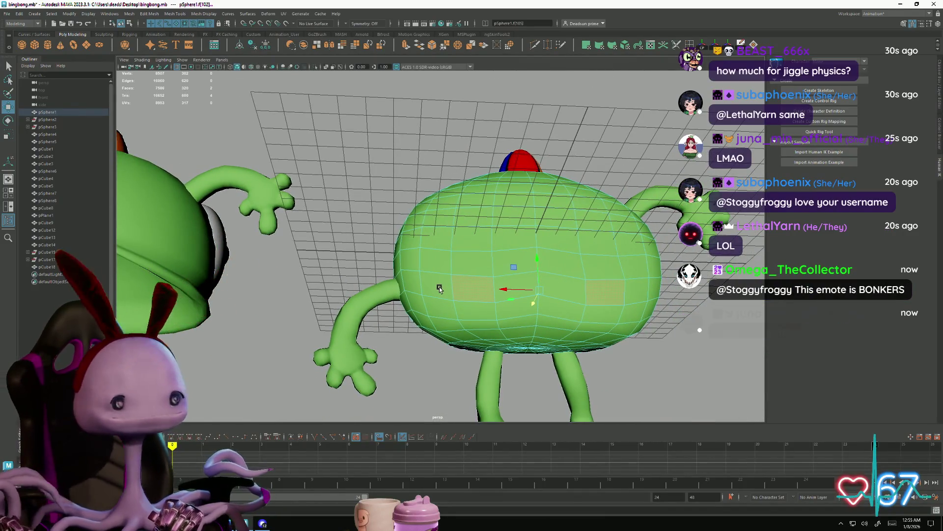
Step: Orbit beneath the body and select an edge on it in edge mode
mouse_move(440, 288)
alt+mouse_down()
mouse_move(497, 274)
mouse_move(545, 295)
mouse_move(537, 273)
mouse_move(499, 301)
alt+mouse_up()
scroll(475, 338, up, 5)
scroll(475, 338, down, 3)
alt+drag(488, 375, 497, 219)
right_drag(532, 270, 532, 251)
click(500, 293)
alt+drag(510, 307, 476, 306)
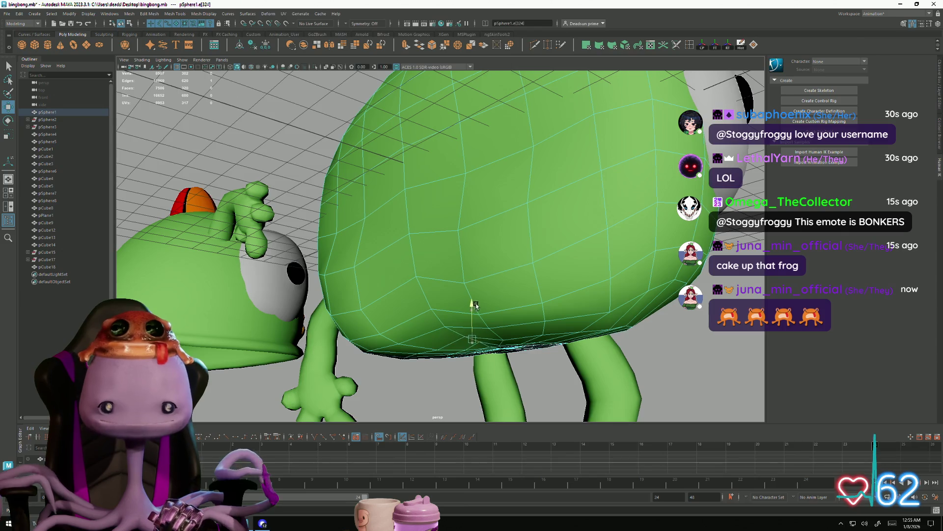
alt+drag(473, 304, 494, 313)
Step: Pick the bottom pole vertex, then select the ring of faces around it
right_drag(494, 313, 494, 294)
click(494, 313)
click(495, 313)
alt+drag(495, 313, 484, 313)
alt+drag(509, 346, 423, 314)
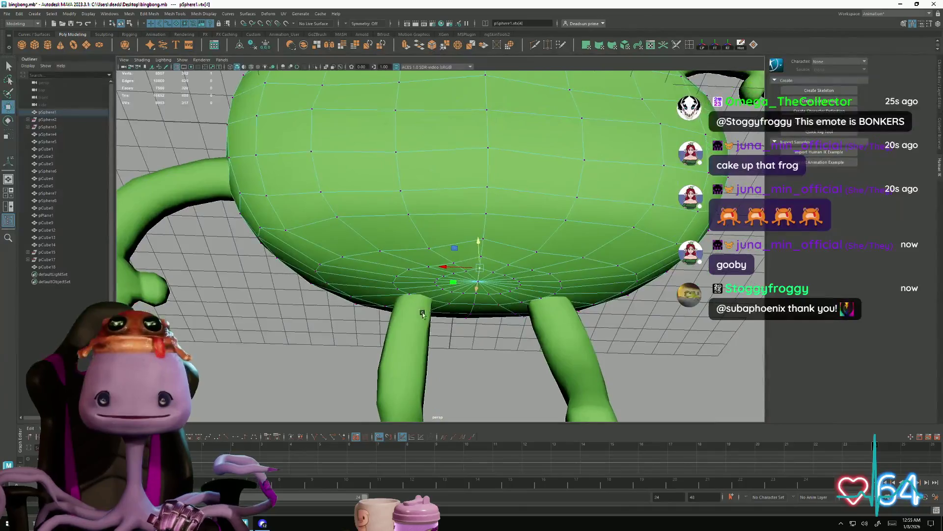
scroll(422, 314, up, 5)
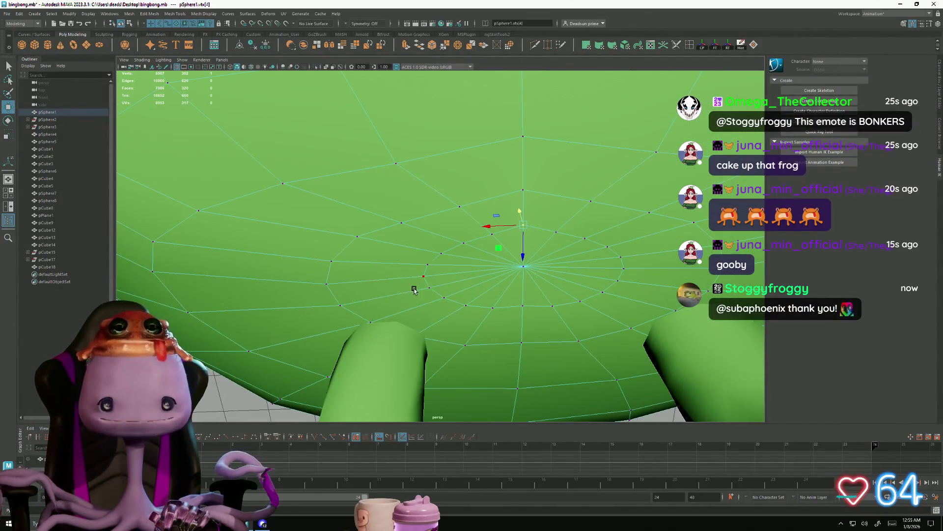
double_click(371, 279)
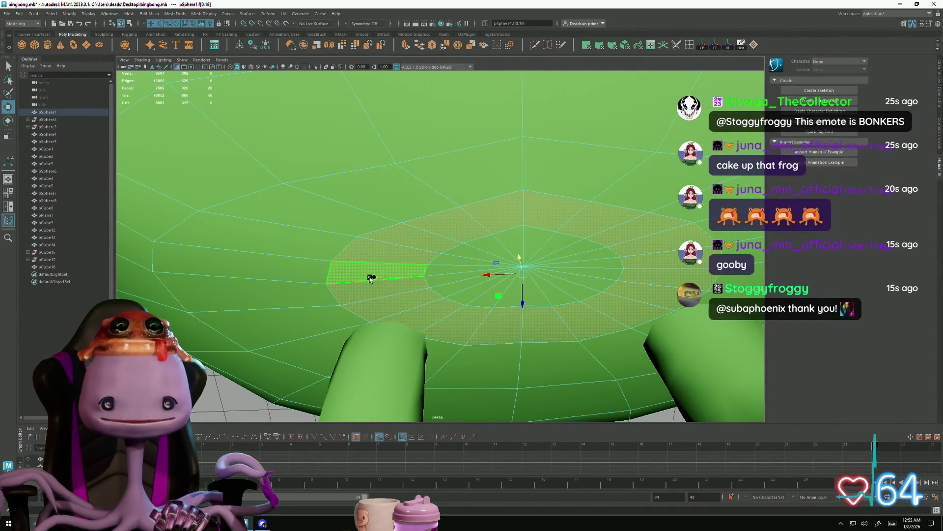
Step: Delete the ring of faces around the pole, opening a hole in the underside
key(Delete)
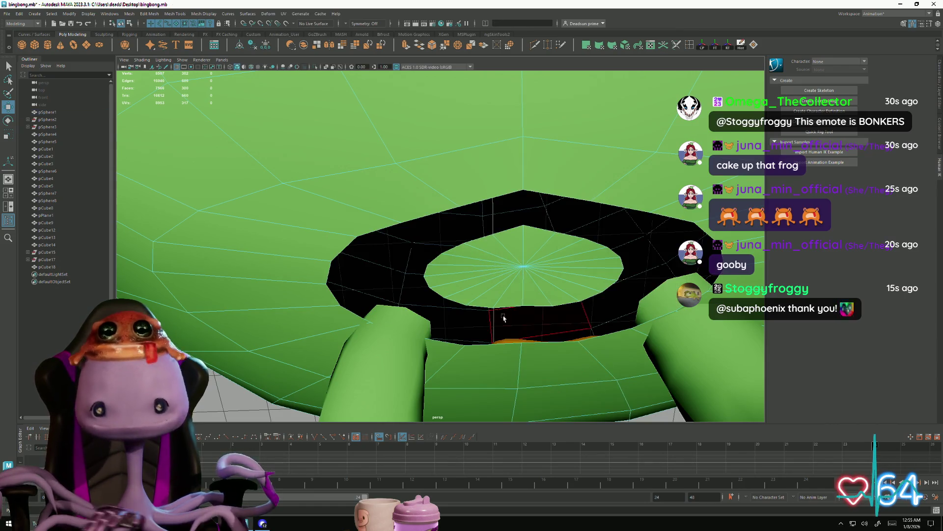
double_click(520, 269)
mouse_move(520, 268)
alt+mouse_down()
mouse_move(496, 295)
mouse_move(505, 326)
mouse_move(337, 149)
alt+mouse_up()
mouse_move(541, 257)
alt+mouse_down()
mouse_move(482, 230)
mouse_move(502, 261)
alt+mouse_up()
mouse_move(440, 229)
alt+mouse_down()
mouse_move(428, 216)
mouse_move(461, 204)
mouse_move(444, 339)
mouse_move(396, 214)
mouse_move(437, 229)
alt+mouse_up()
Step: Select the hole's border edge loop and bring up the Quad Fill Hole options
scroll(432, 211, up, 5)
click(436, 229)
key(F10)
double_click(439, 230)
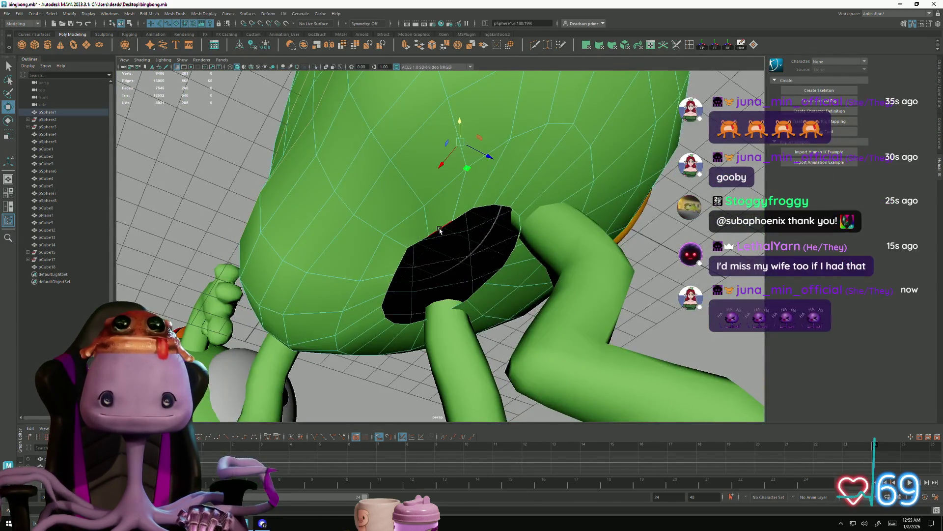
click(741, 46)
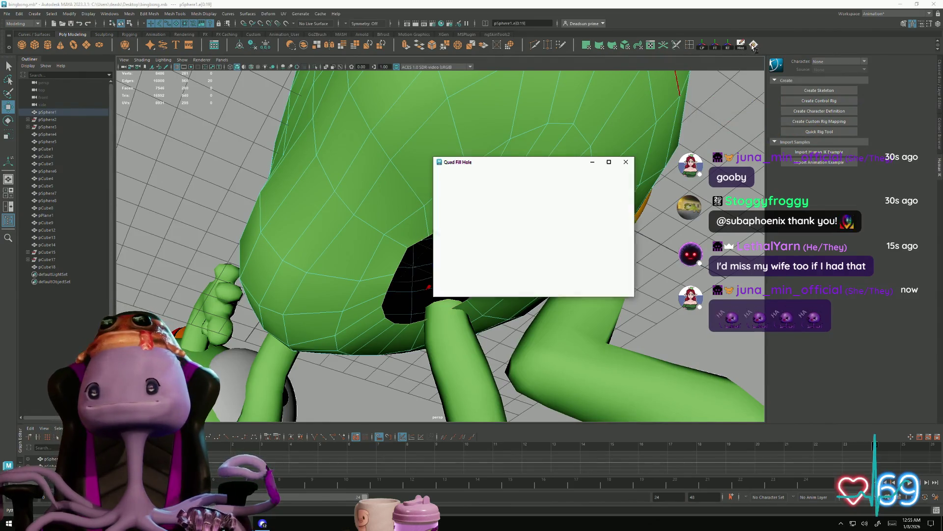
Step: Fill the underside hole with quad faces, check it from below, then undo the fill
click(530, 290)
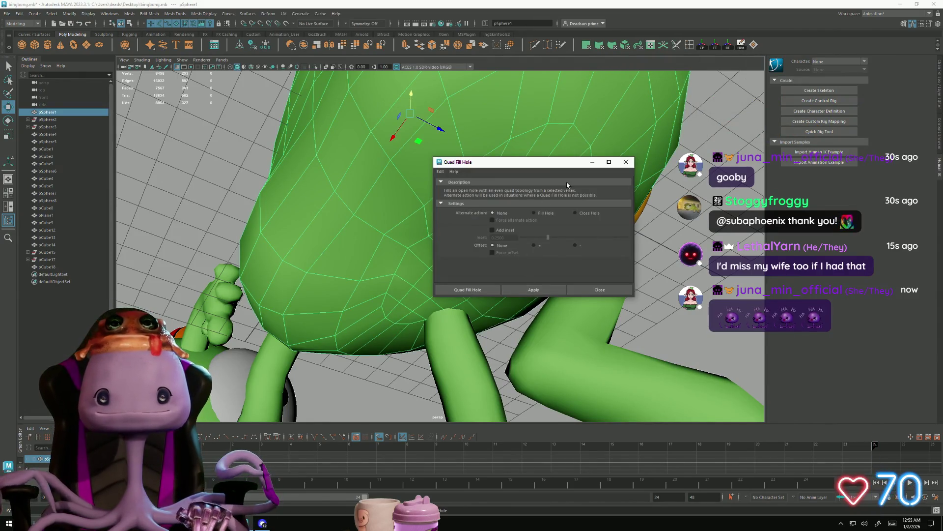
click(626, 162)
mouse_move(435, 276)
alt+mouse_down()
mouse_move(406, 292)
mouse_move(440, 282)
mouse_move(521, 317)
mouse_move(459, 286)
mouse_move(477, 265)
mouse_move(501, 288)
alt+mouse_up()
key(ctrl+z)
scroll(507, 293, up, 4)
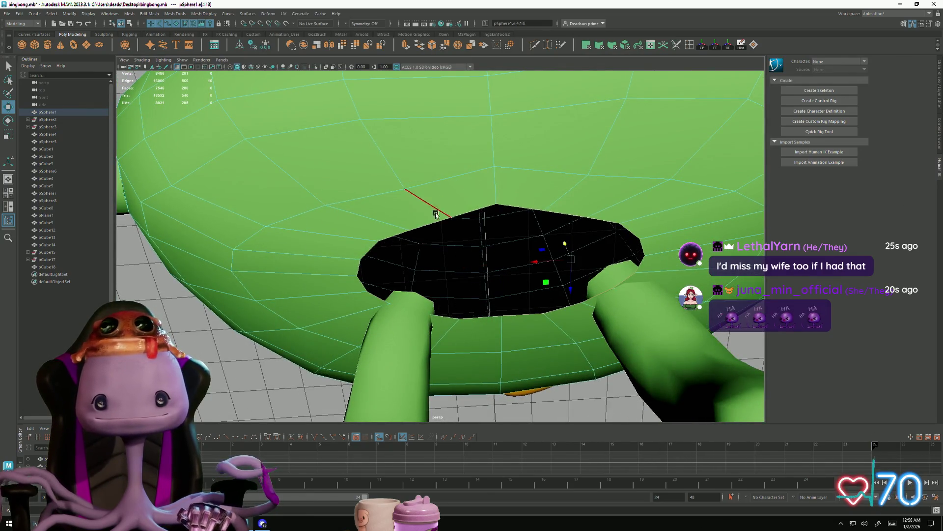
Step: Reapply Quad Fill Hole so the underside closes with an even quad grid, then inspect it
click(753, 45)
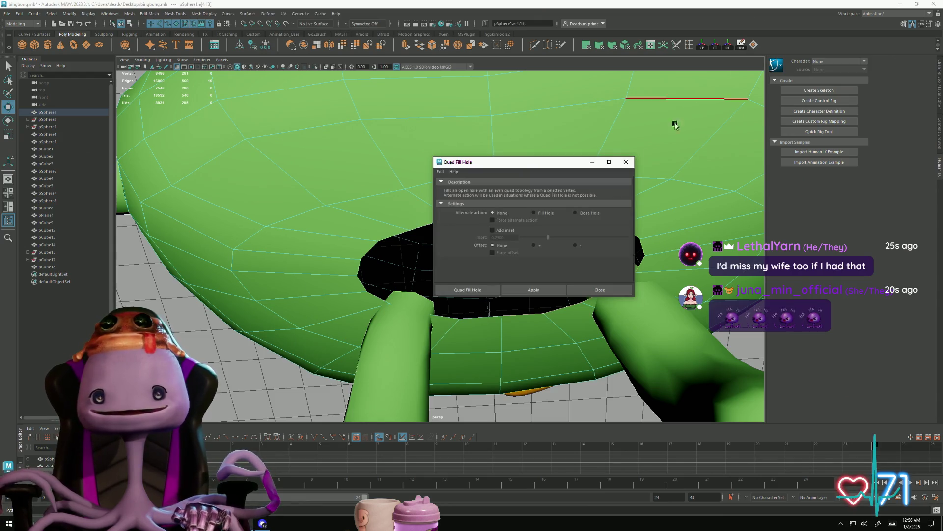
click(552, 290)
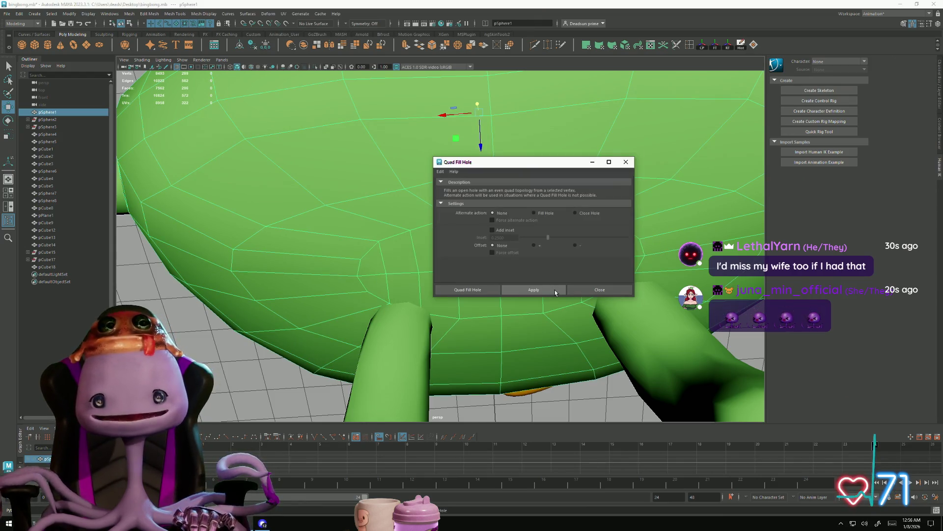
click(625, 164)
mouse_move(443, 295)
alt+mouse_down()
mouse_move(386, 326)
mouse_move(450, 320)
alt+mouse_up()
alt+right_drag(451, 320, 516, 376)
mouse_move(515, 377)
alt+mouse_down()
mouse_move(417, 336)
mouse_move(416, 264)
mouse_move(427, 232)
alt+mouse_up()
right_drag(427, 231, 413, 239)
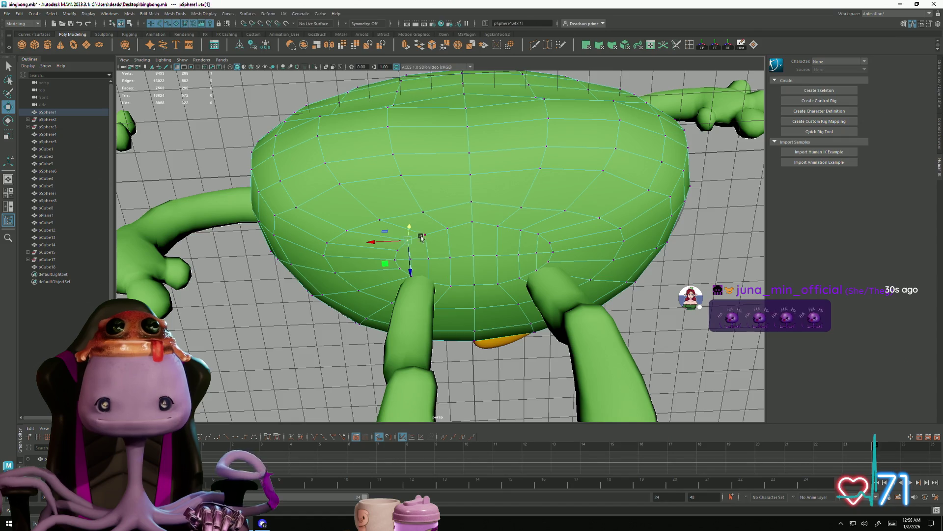
Step: Add an underside vertex to the selection and turn on soft selection falloff with B
shift+click(538, 235)
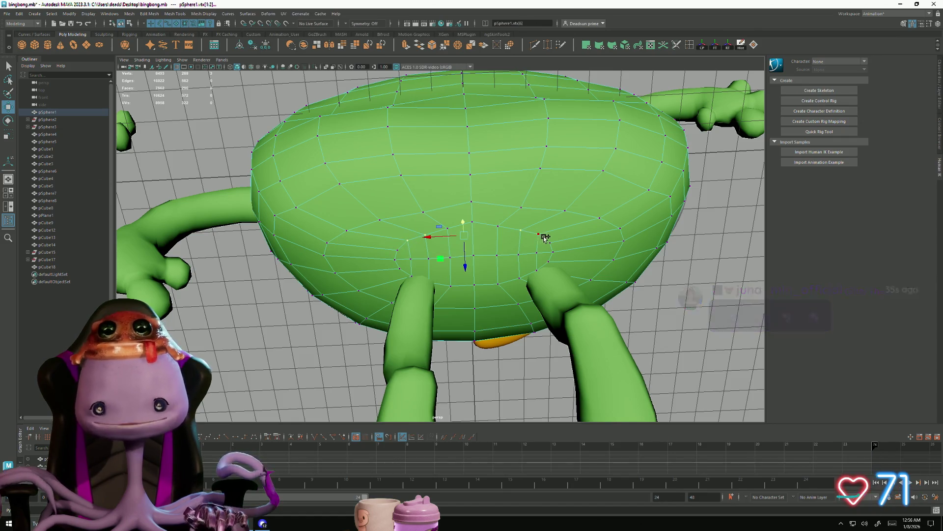
key(b)
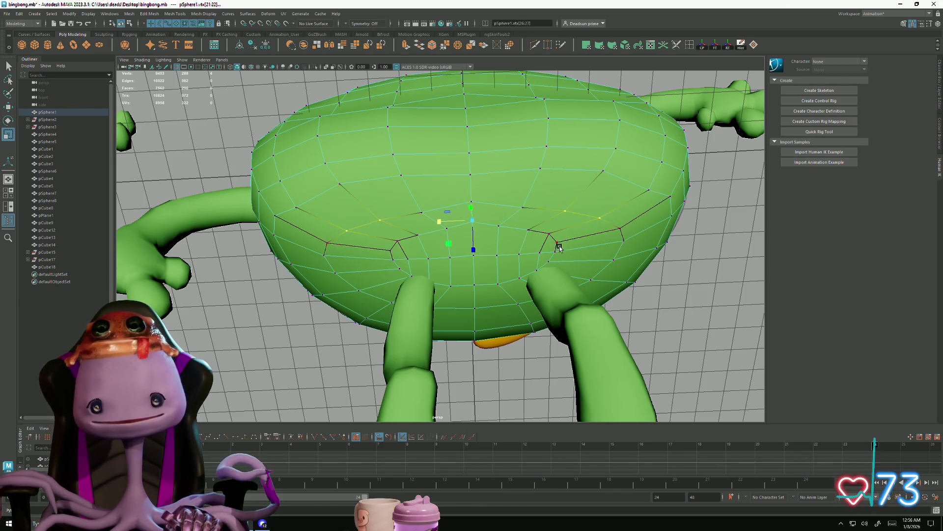
alt+drag(559, 247, 565, 233)
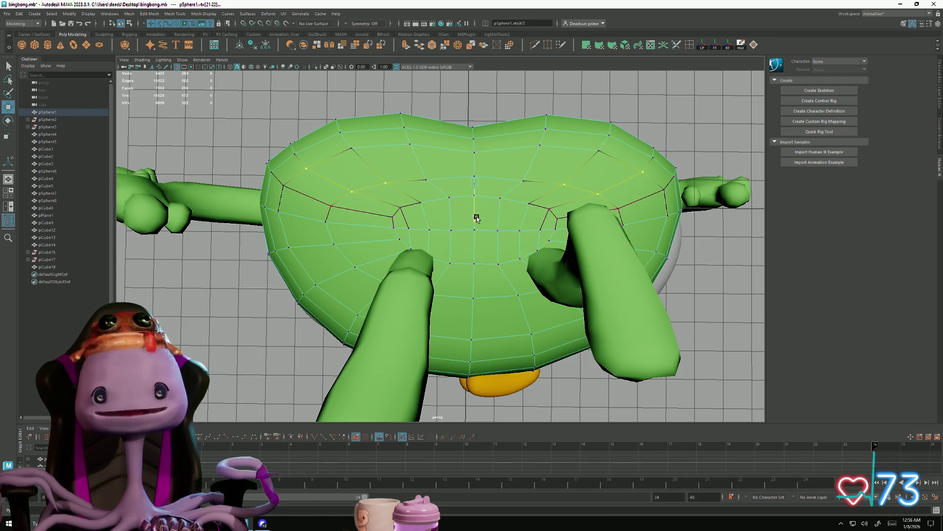
mouse_move(412, 213)
alt+mouse_down()
mouse_move(425, 231)
mouse_move(379, 280)
mouse_move(403, 298)
alt+mouse_up()
scroll(379, 279, up, 5)
Step: Switch to face mode and select faces on the body's underside
right_drag(402, 299, 403, 309)
click(403, 309)
mouse_move(536, 304)
alt+mouse_down()
mouse_move(527, 273)
mouse_move(478, 290)
mouse_move(488, 259)
alt+mouse_up()
click(527, 274)
Step: Select an underside face, then reselect the green body and switch it to edge mode
click(522, 295)
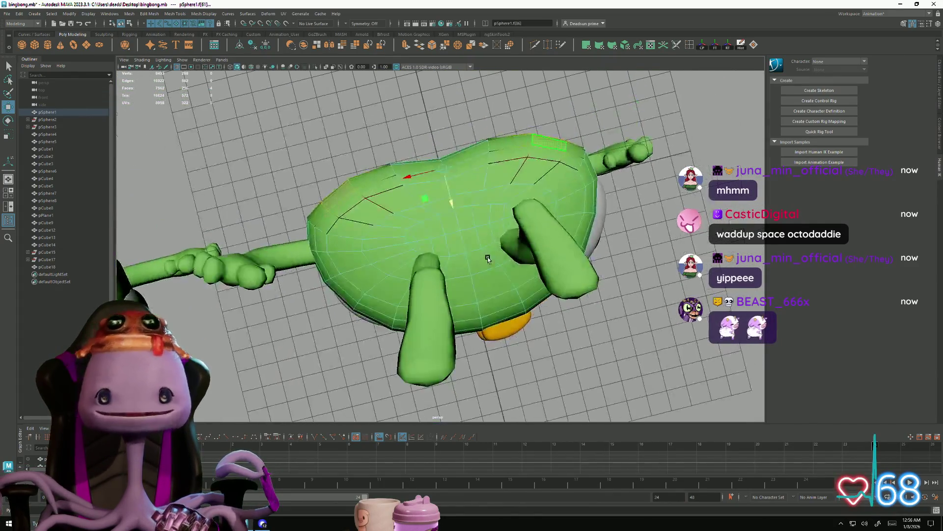
mouse_move(450, 202)
alt+mouse_down()
mouse_move(445, 231)
mouse_move(367, 283)
mouse_move(423, 244)
mouse_move(491, 320)
mouse_move(522, 331)
mouse_move(493, 355)
mouse_move(410, 331)
mouse_move(418, 300)
alt+mouse_up()
right_click(423, 243)
scroll(420, 289, up, 5)
click(421, 281)
right_click(421, 281)
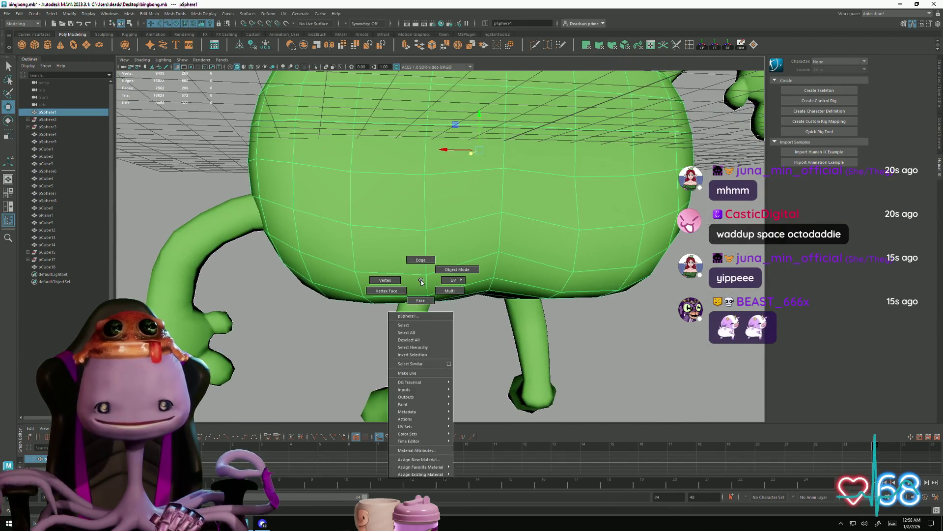
right_drag(421, 281, 421, 274)
Step: Select bottom edges and a vertical rear edge, then clear the edge selection
click(426, 287)
click(565, 276)
alt+drag(560, 297, 461, 228)
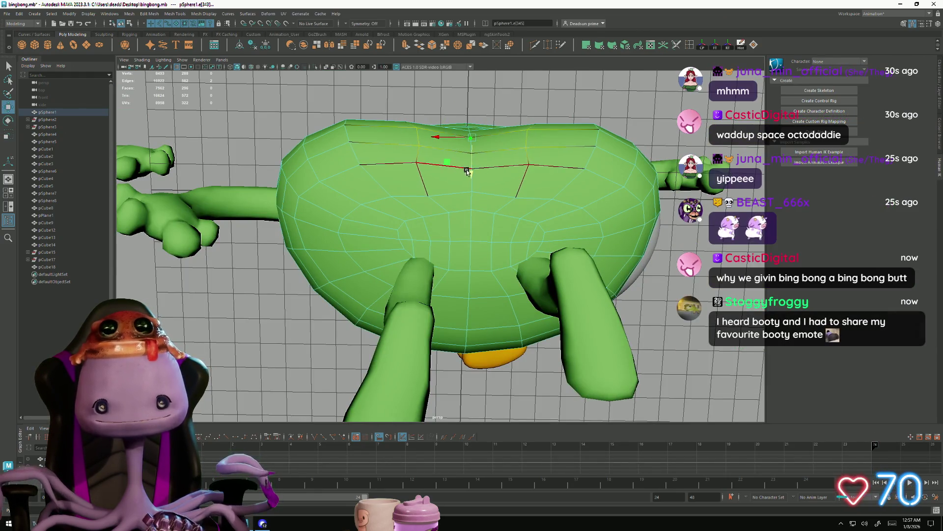
mouse_move(466, 182)
alt+mouse_down()
mouse_move(400, 236)
mouse_move(410, 240)
alt+mouse_up()
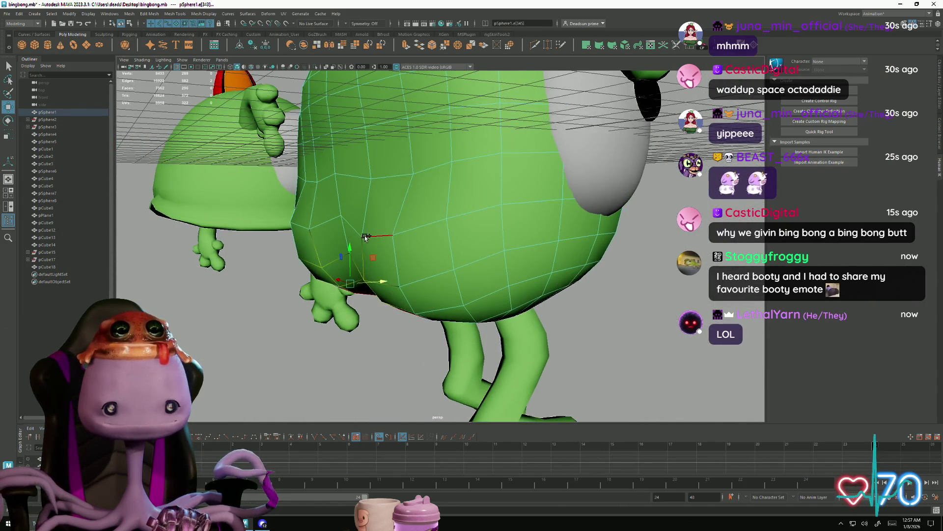
shift+click(367, 212)
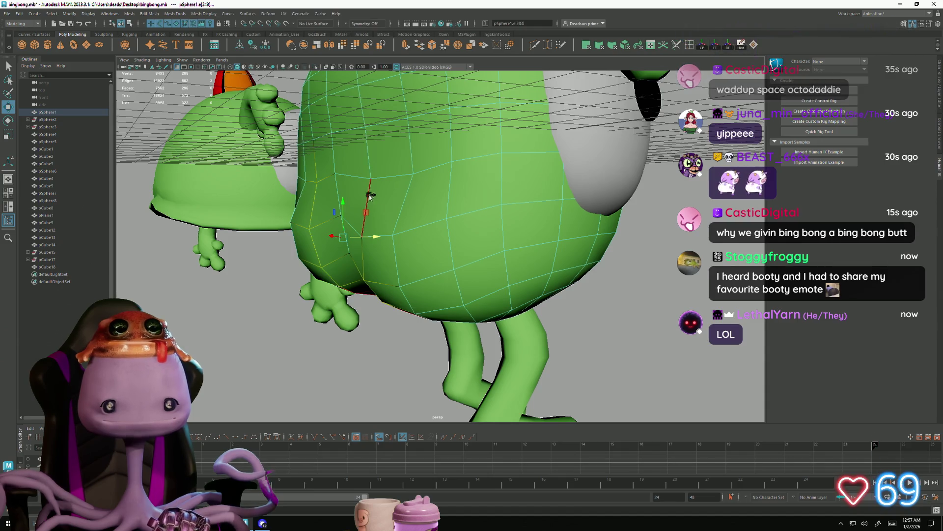
mouse_move(363, 285)
alt+mouse_down()
mouse_move(444, 270)
mouse_move(433, 274)
alt+mouse_up()
right_drag(432, 273, 435, 314)
mouse_move(565, 245)
alt+mouse_down()
mouse_move(465, 333)
mouse_move(505, 386)
mouse_move(522, 383)
mouse_move(411, 375)
mouse_move(408, 392)
mouse_move(420, 298)
alt+mouse_up()
Step: Select two neighbouring faces on the side of the body in face mode
mouse_move(427, 294)
alt+mouse_down()
mouse_move(436, 341)
mouse_move(389, 362)
mouse_move(412, 341)
mouse_move(407, 384)
mouse_move(400, 315)
mouse_move(540, 300)
mouse_move(362, 276)
mouse_move(507, 271)
mouse_move(498, 272)
mouse_move(532, 238)
mouse_move(501, 278)
mouse_move(514, 302)
alt+mouse_up()
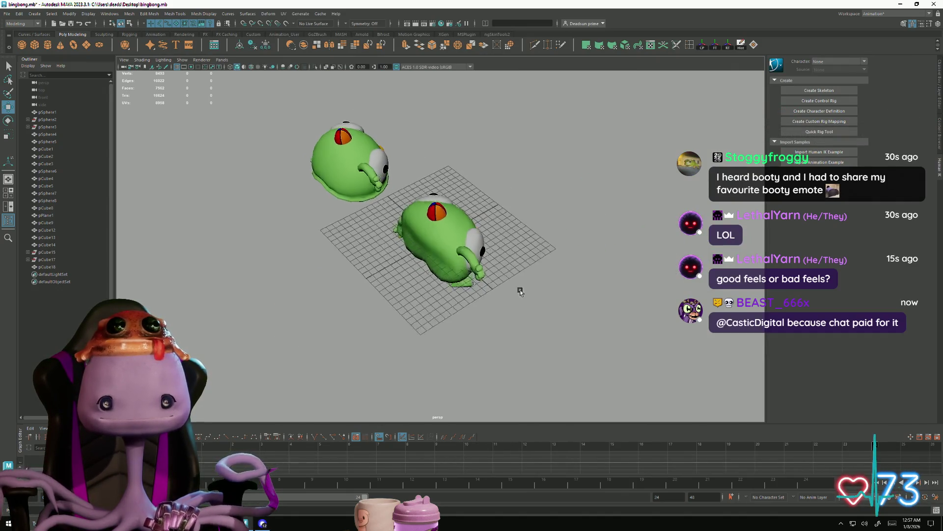
scroll(395, 230, up, 5)
click(395, 230)
right_click(395, 226)
click(396, 239)
click(384, 202)
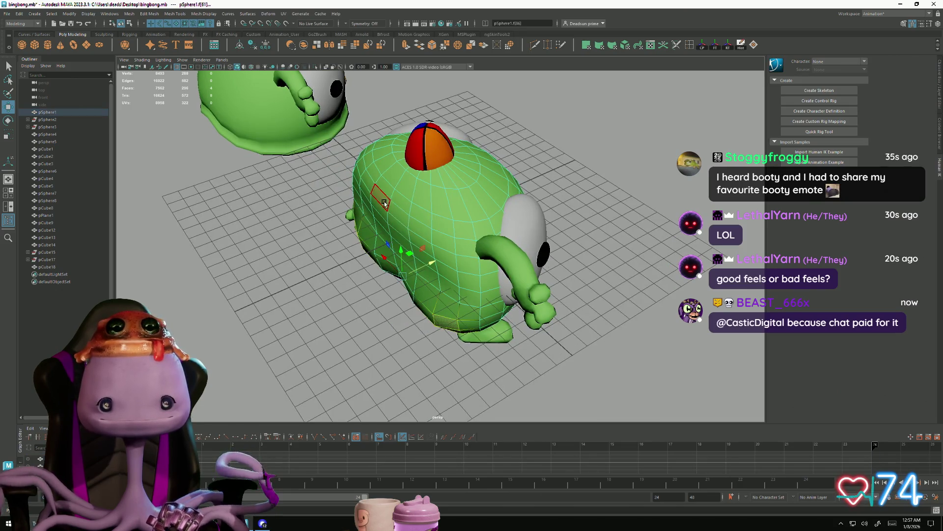
shift+click(385, 212)
alt+drag(397, 225, 454, 241)
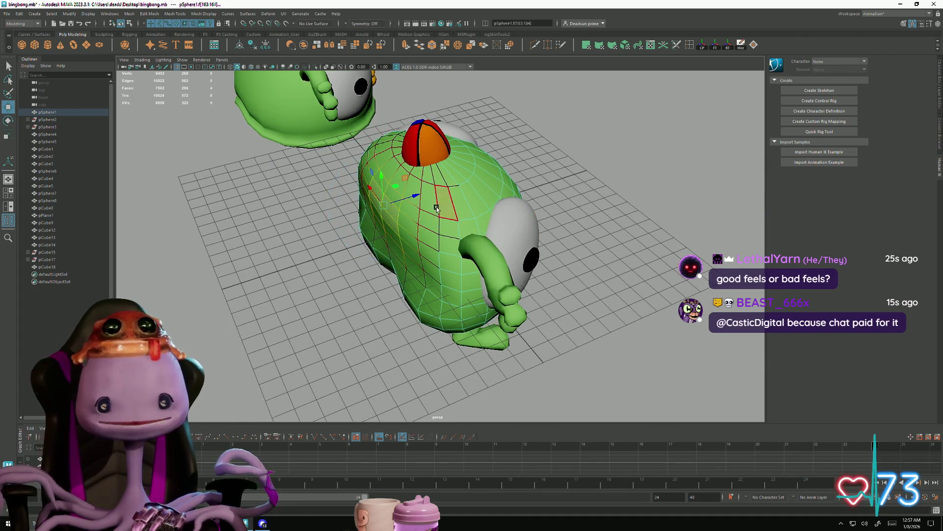
alt+drag(393, 246, 393, 283)
Step: Select a body vertex with F9, then return to object mode with F8 and deselect
key(F9)
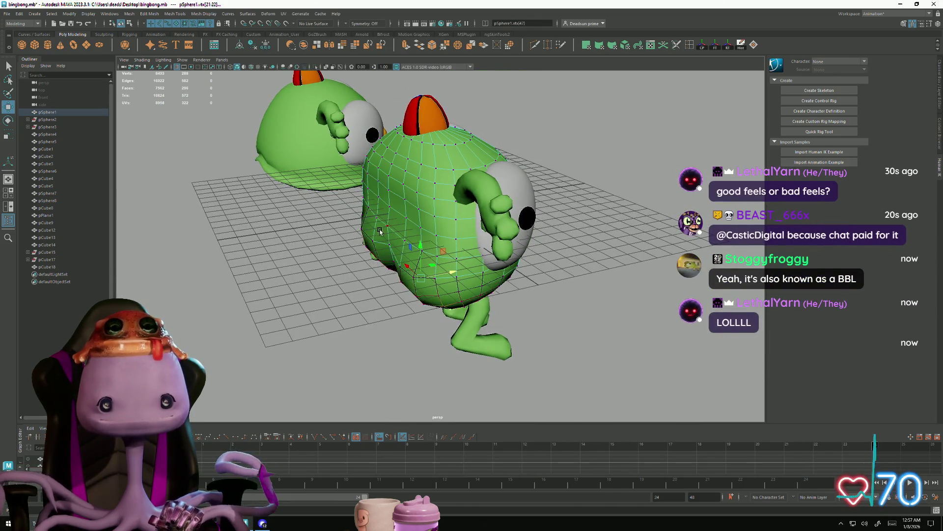
click(421, 218)
mouse_move(424, 220)
alt+mouse_down()
mouse_move(532, 203)
mouse_move(493, 343)
mouse_move(377, 386)
mouse_move(384, 364)
mouse_move(364, 362)
mouse_move(402, 342)
mouse_move(417, 347)
alt+mouse_up()
key(F8)
click(532, 203)
Step: Reselect the body, pick a face on its side, and switch to the Scale tool
scroll(482, 245, up, 5)
click(516, 236)
right_click(520, 235)
click(559, 208)
mouse_move(557, 209)
alt+mouse_down()
mouse_move(388, 217)
mouse_move(388, 265)
mouse_move(380, 201)
mouse_move(408, 244)
mouse_move(467, 265)
alt+mouse_up()
click(388, 218)
key(r)
click(467, 264)
click(398, 261)
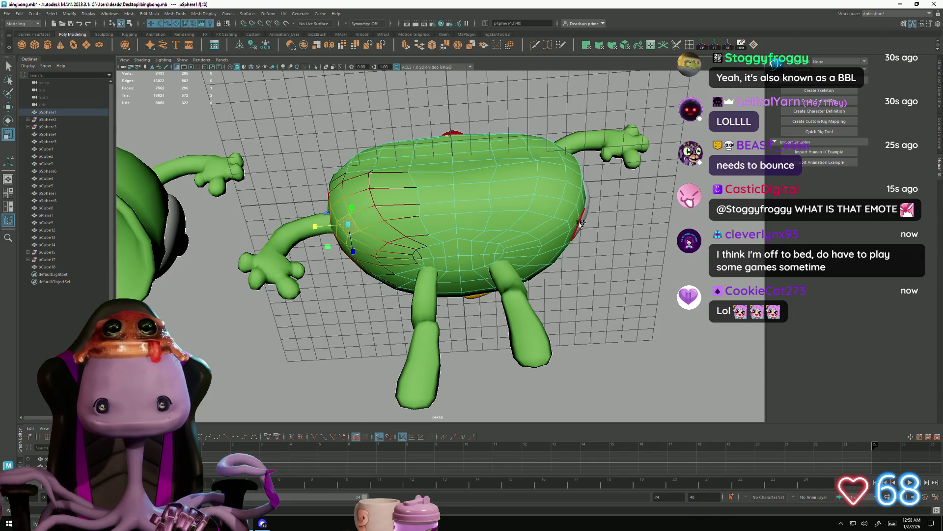
Step: Toggle between Rotate and Scale, then click empty space to clear the face selection
alt+drag(544, 234, 535, 256)
alt+drag(559, 196, 487, 313)
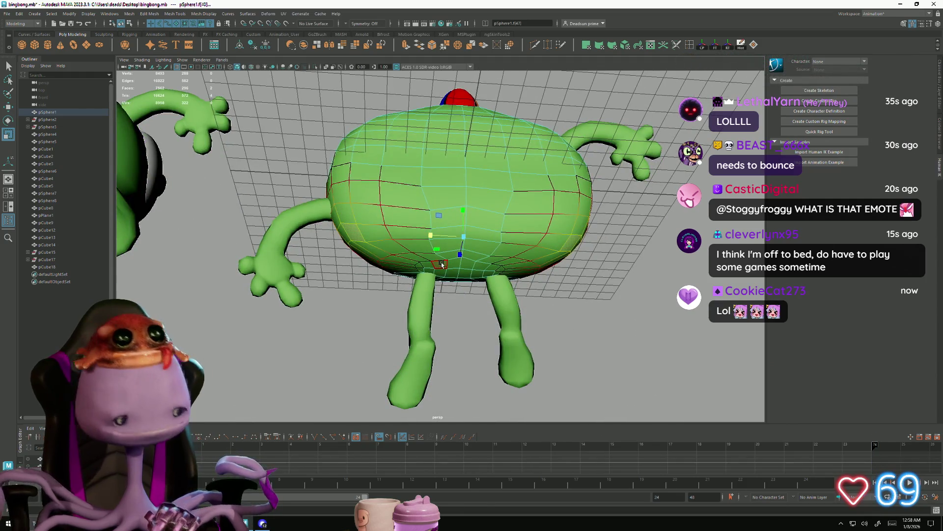
key(e)
key(r)
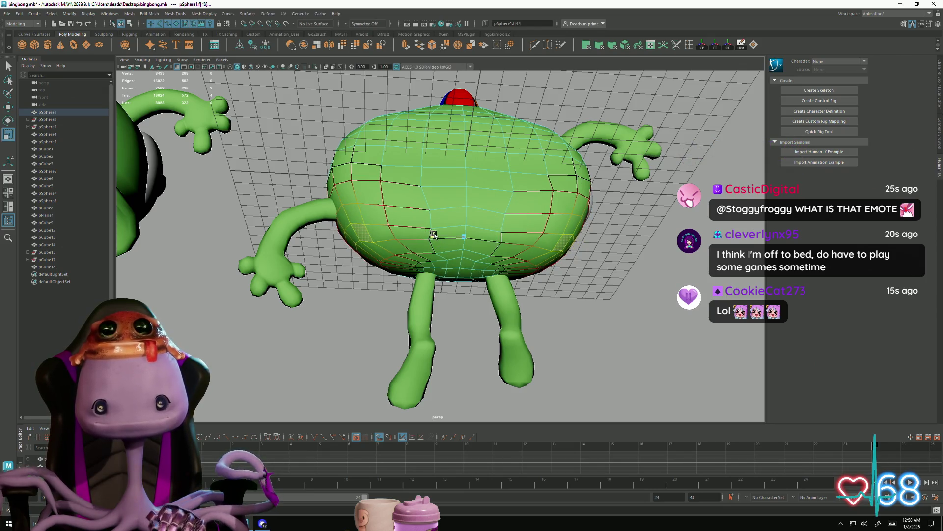
mouse_move(352, 276)
alt+mouse_down()
mouse_move(374, 333)
mouse_move(335, 284)
mouse_move(394, 343)
mouse_move(434, 296)
mouse_move(535, 293)
mouse_move(477, 280)
alt+mouse_up()
right_drag(439, 247, 458, 239)
click(458, 239)
click(535, 293)
Step: Select the whole green body object and frame it from the front
alt+drag(473, 364, 445, 369)
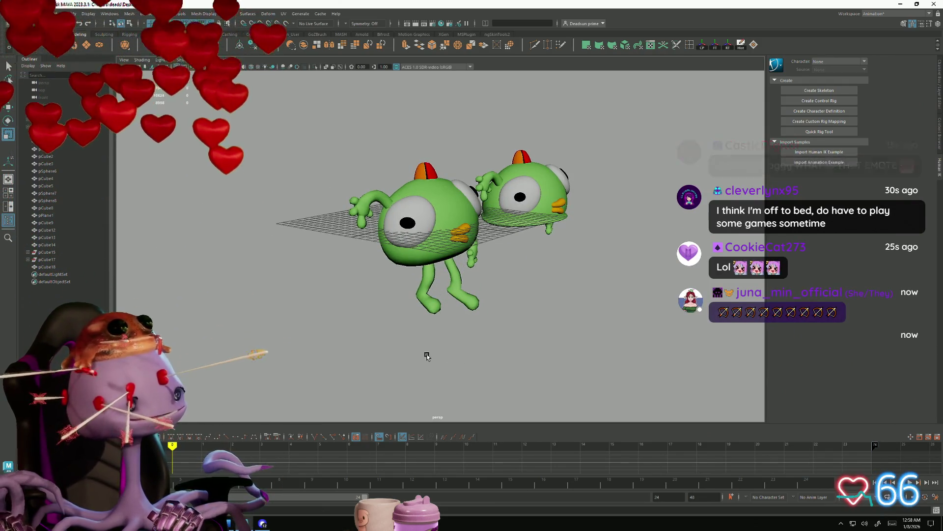
mouse_move(418, 349)
alt+mouse_down()
mouse_move(579, 267)
mouse_move(430, 202)
mouse_move(406, 219)
mouse_move(456, 207)
mouse_move(426, 199)
alt+mouse_up()
click(430, 202)
mouse_move(403, 147)
alt+mouse_down()
mouse_move(362, 276)
mouse_move(376, 273)
alt+mouse_up()
mouse_move(376, 273)
alt+right_down()
mouse_move(470, 295)
mouse_move(456, 275)
alt+right_up()
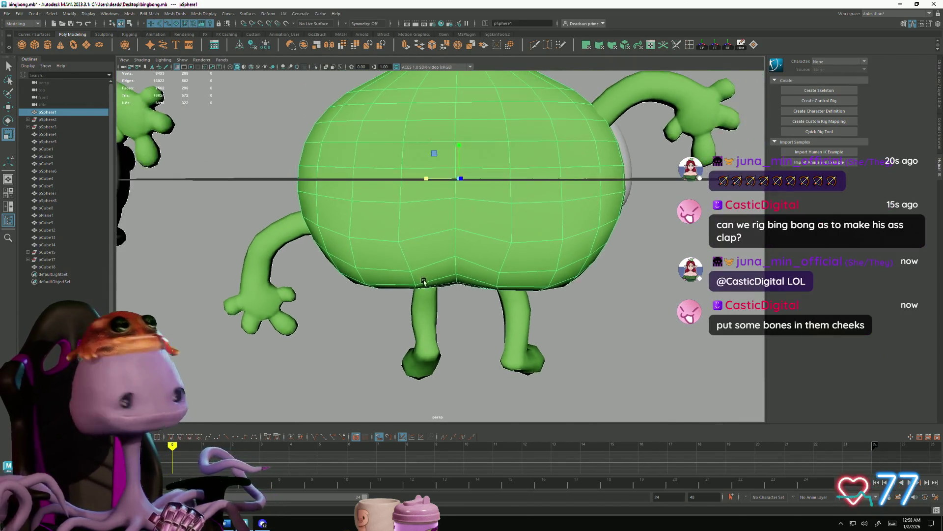
Step: Place a vertical chain of joints through the green body with the J joint tool
alt+drag(457, 275, 583, 114)
key(j)
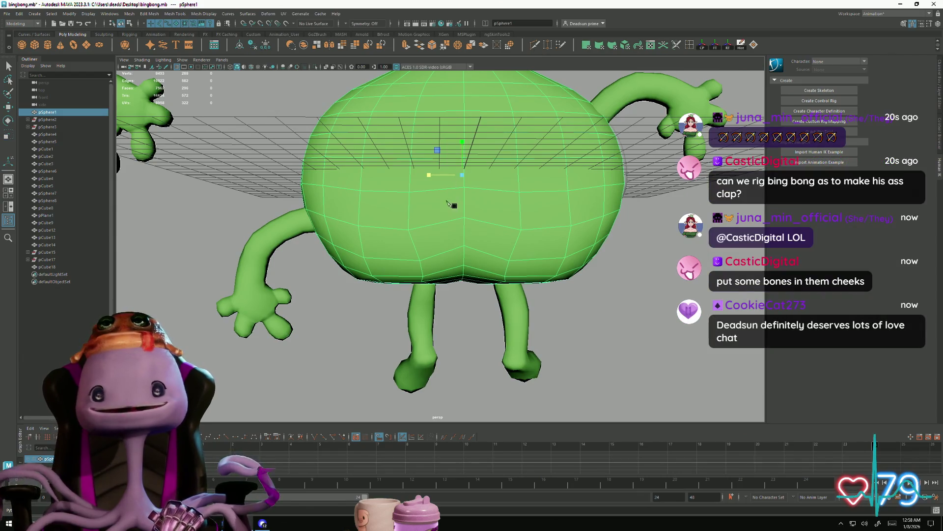
click(464, 184)
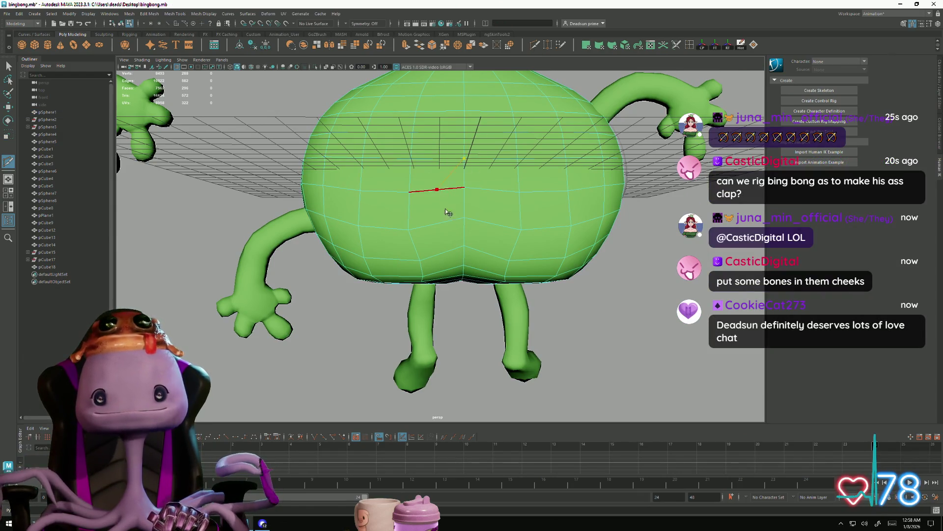
alt+drag(442, 260, 444, 209)
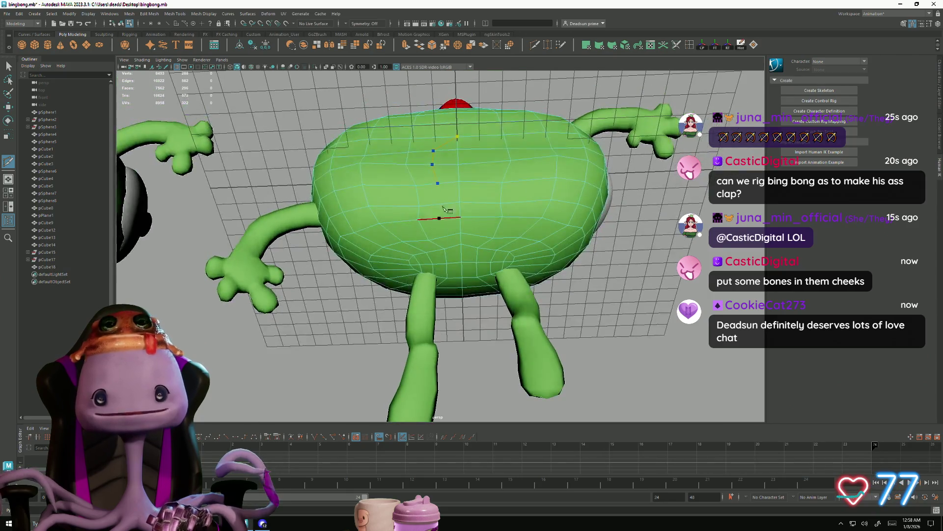
click(442, 220)
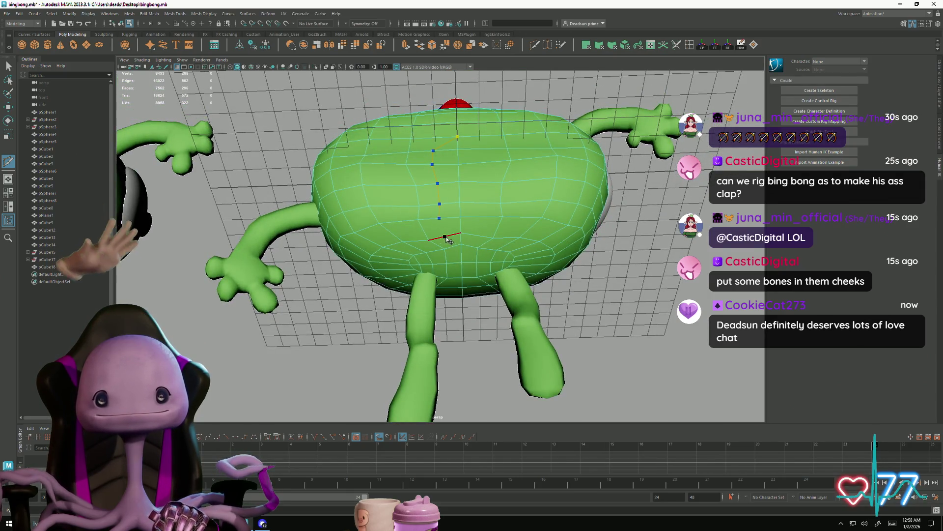
click(462, 262)
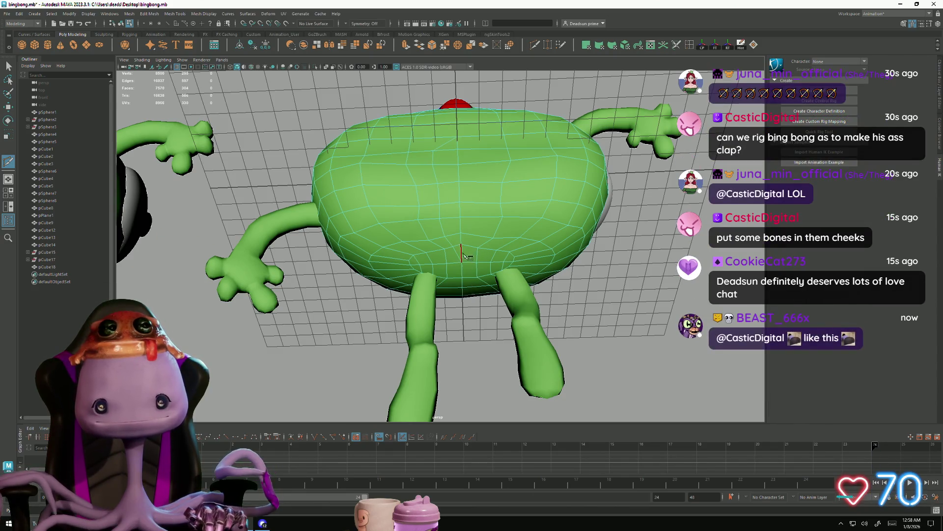
click(482, 217)
click(480, 203)
click(481, 182)
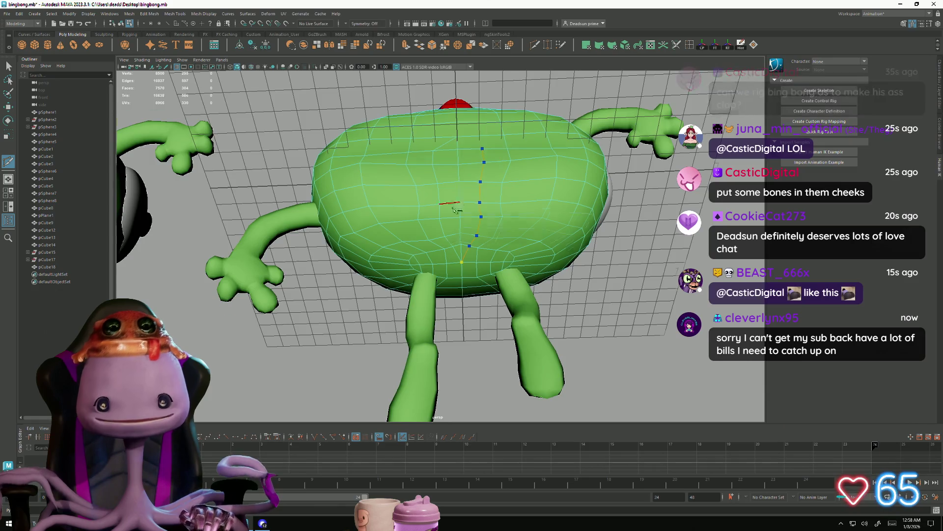
Step: Select an edge loop around the body, then the vertices on its rear underside
alt+drag(482, 150, 456, 210)
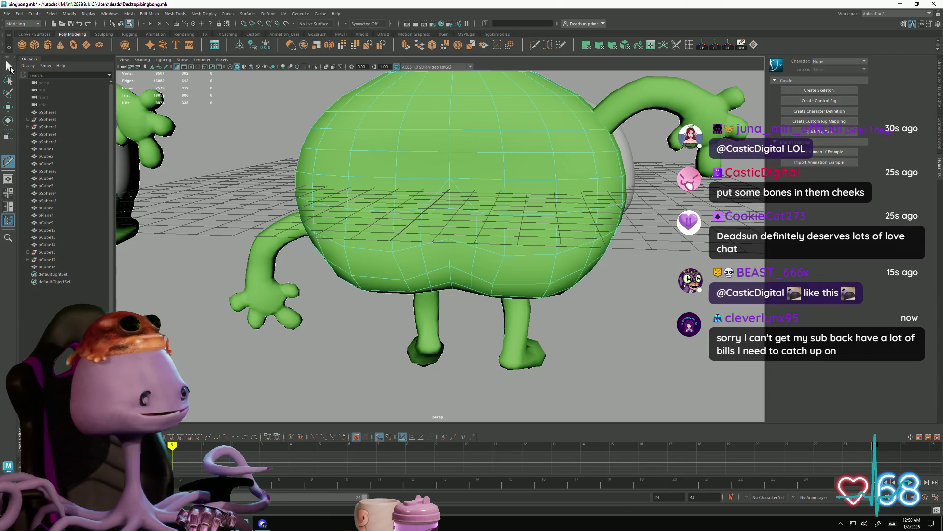
mouse_move(432, 211)
alt+mouse_down()
mouse_move(422, 281)
mouse_move(413, 202)
alt+mouse_up()
right_drag(412, 202, 414, 184)
double_click(440, 217)
alt+drag(439, 217, 439, 177)
right_drag(440, 177, 431, 134)
mouse_move(453, 171)
mouse_down()
mouse_move(478, 202)
mouse_move(372, 232)
mouse_up()
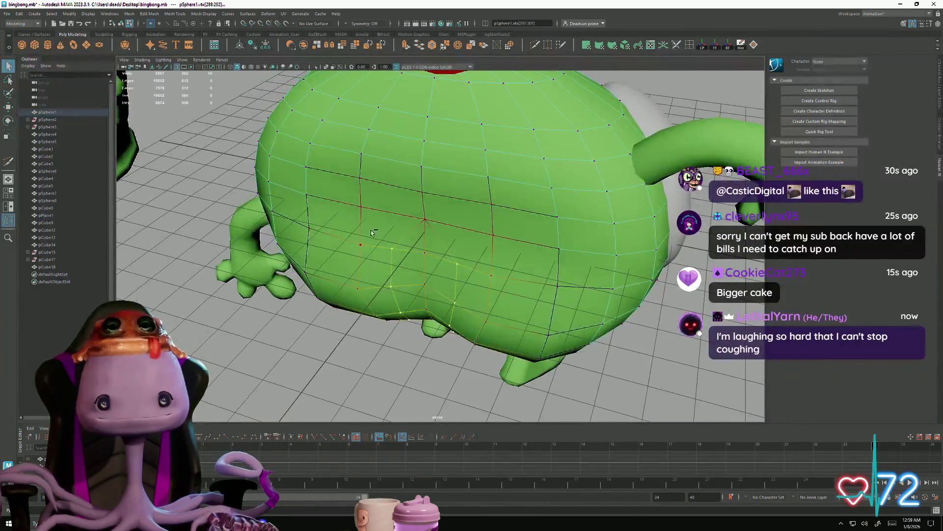
Step: Toggle soft selection off, rotate the selected rear vertices, and return to object mode
alt+drag(479, 273, 399, 242)
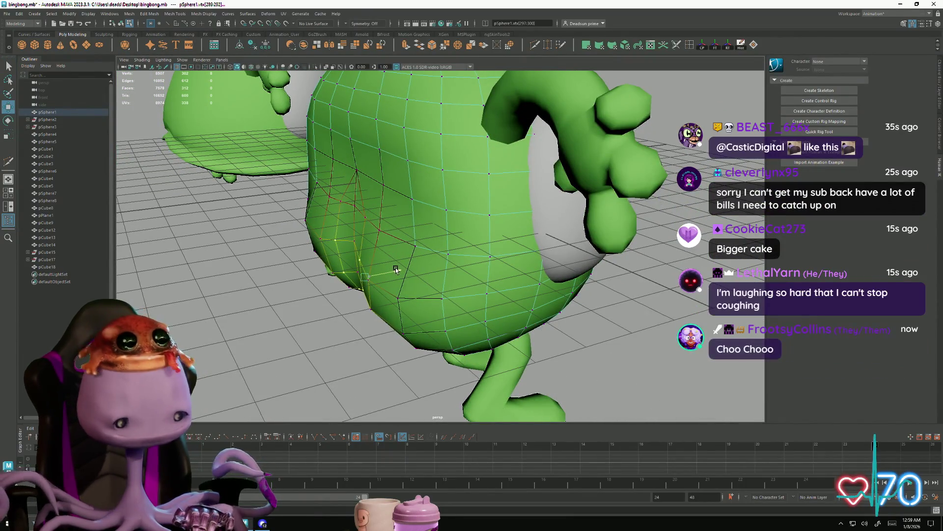
key(b)
alt+drag(396, 269, 396, 240)
key(e)
mouse_move(464, 223)
alt+mouse_down()
mouse_move(442, 237)
mouse_move(479, 206)
alt+mouse_up()
right_drag(514, 190, 562, 172)
mouse_move(562, 172)
alt+mouse_down()
mouse_move(396, 316)
mouse_move(427, 330)
mouse_move(420, 353)
mouse_move(393, 265)
alt+mouse_up()
Step: Select the green body and pick an edge loop on it in edge mode
click(395, 285)
alt+right_drag(393, 265, 543, 298)
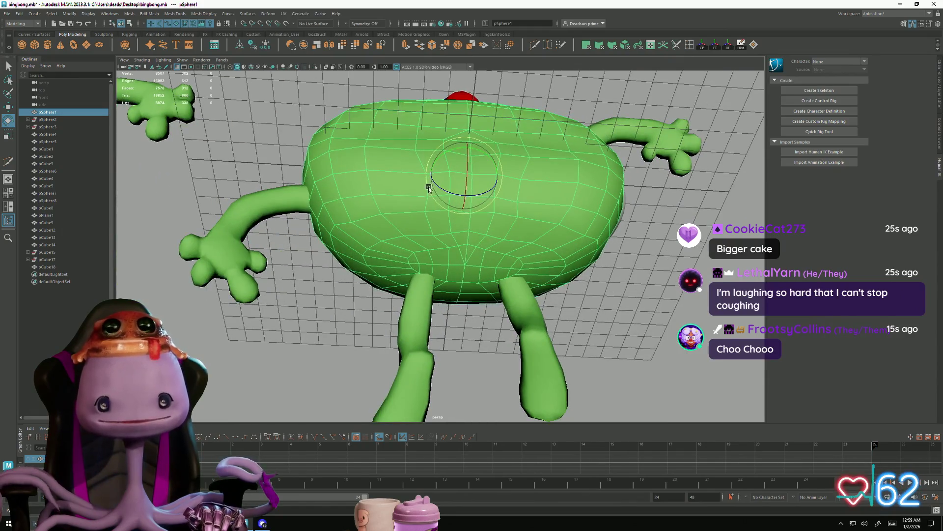
alt+drag(428, 189, 419, 199)
right_drag(419, 200, 414, 198)
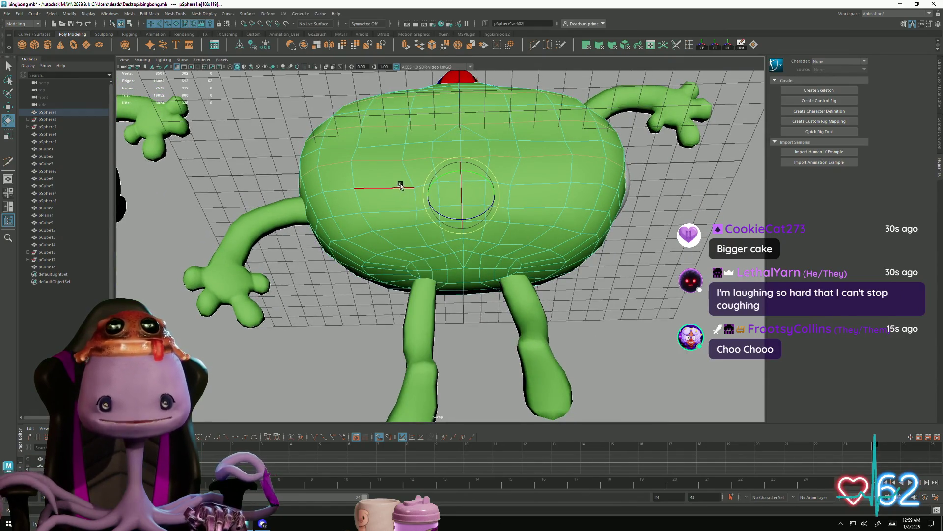
alt+drag(401, 186, 396, 196)
alt+right_drag(396, 196, 394, 204)
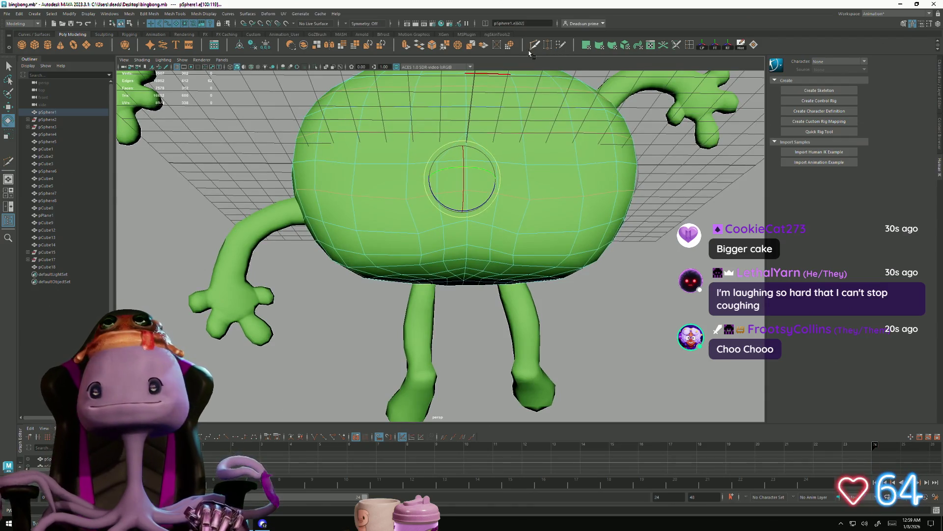
Step: Cut a new vertical edge down the body's rear with Multi-Cut (Y) and commit it
key(y)
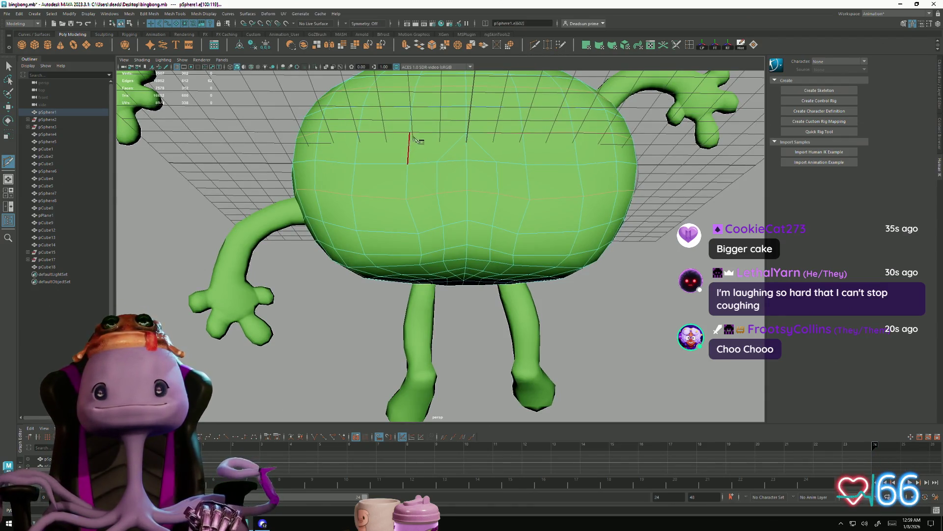
click(407, 135)
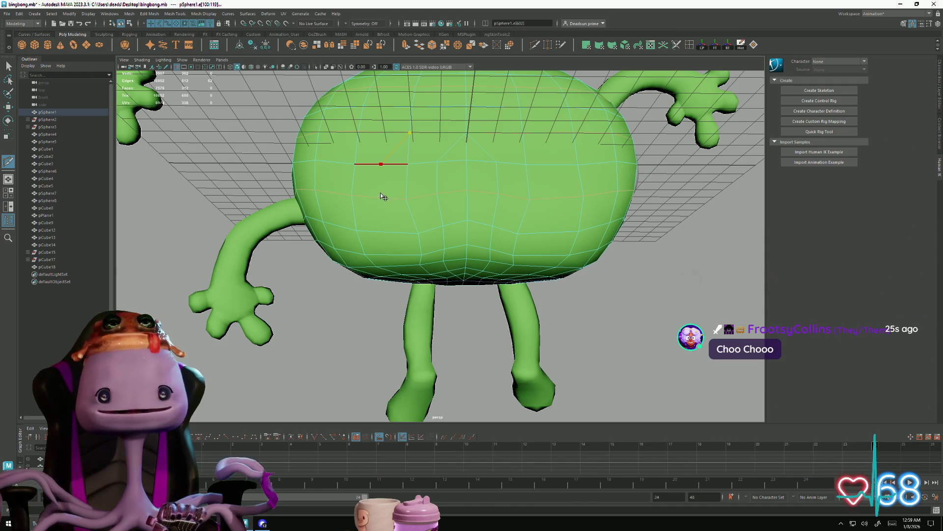
alt+drag(405, 271, 387, 213)
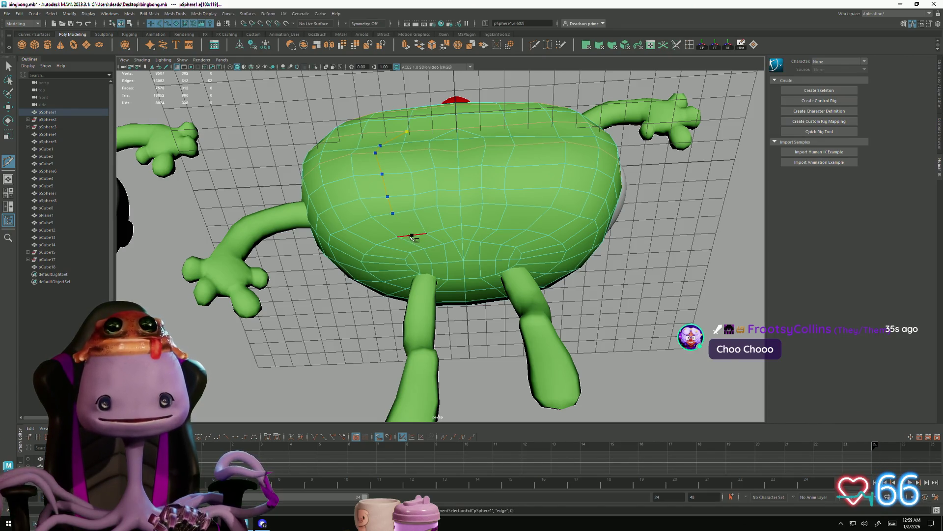
click(422, 248)
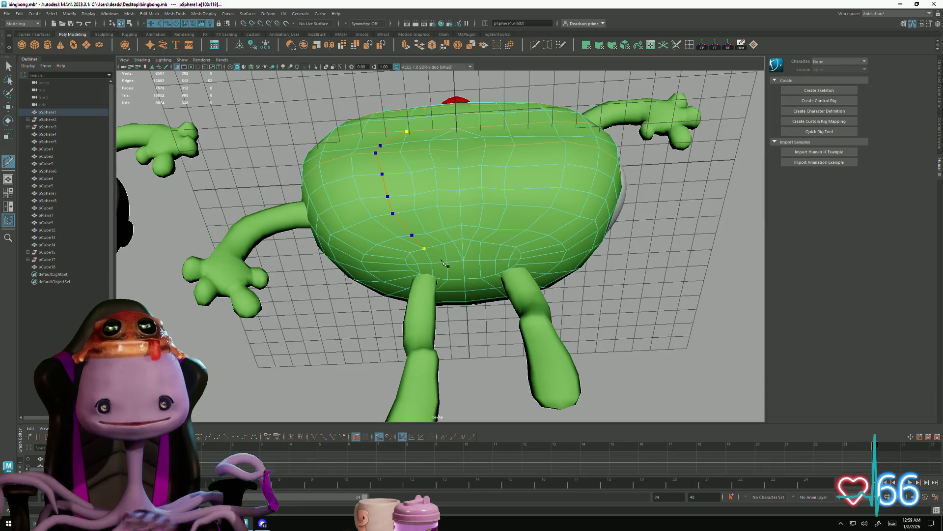
key(Return)
alt+drag(529, 198, 529, 145)
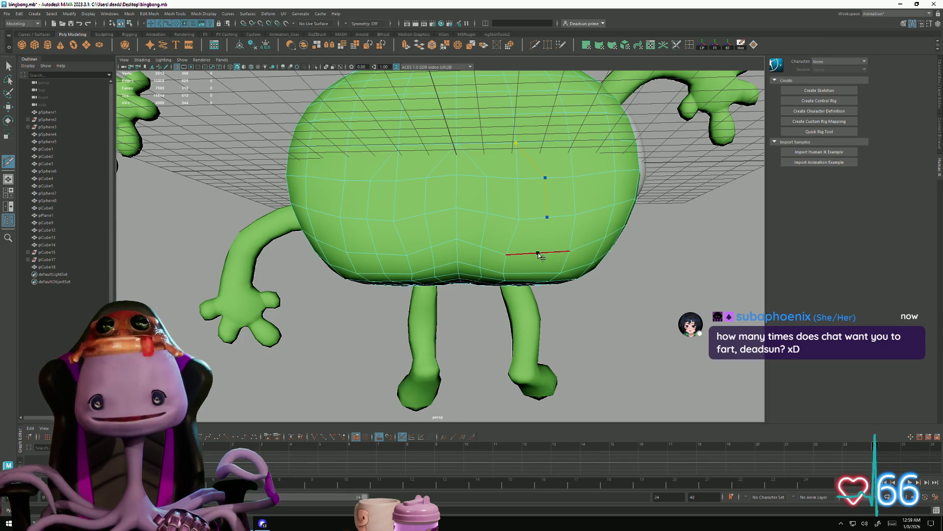
alt+drag(515, 301, 525, 267)
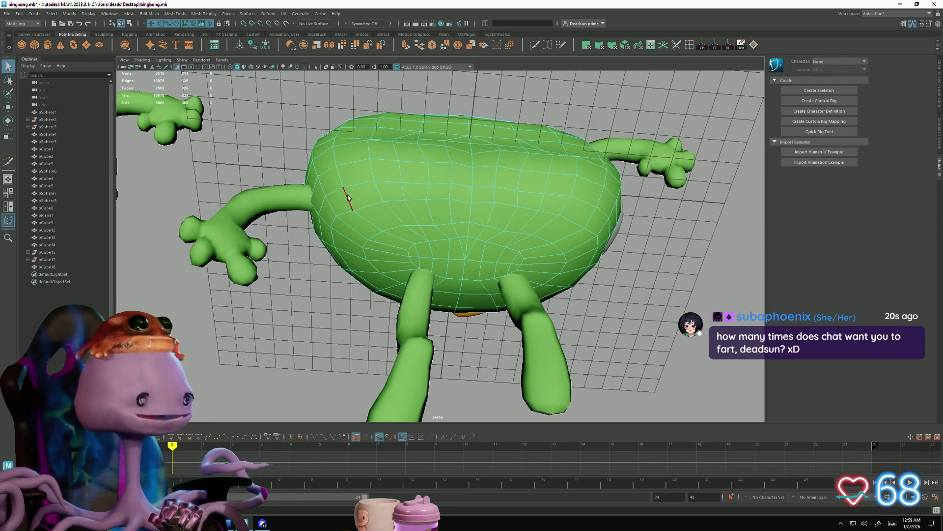
alt+drag(465, 226, 473, 200)
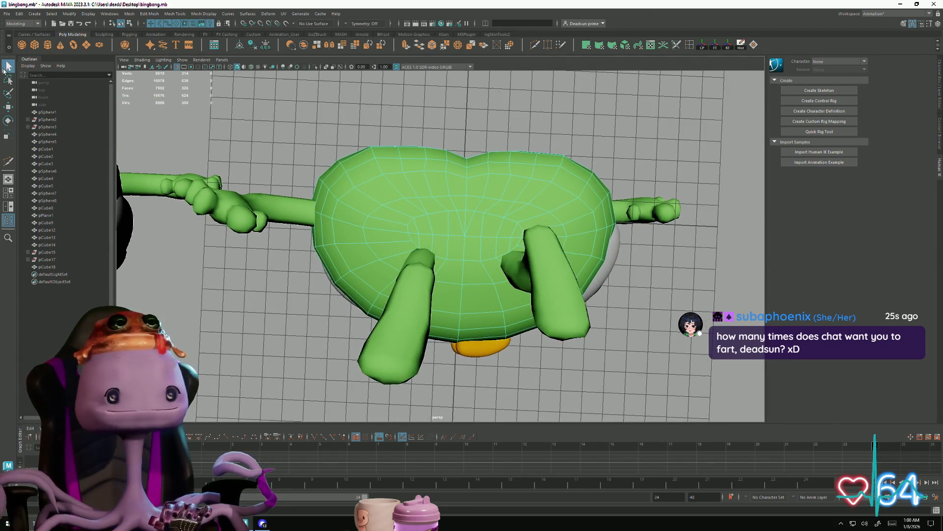
double_click(408, 190)
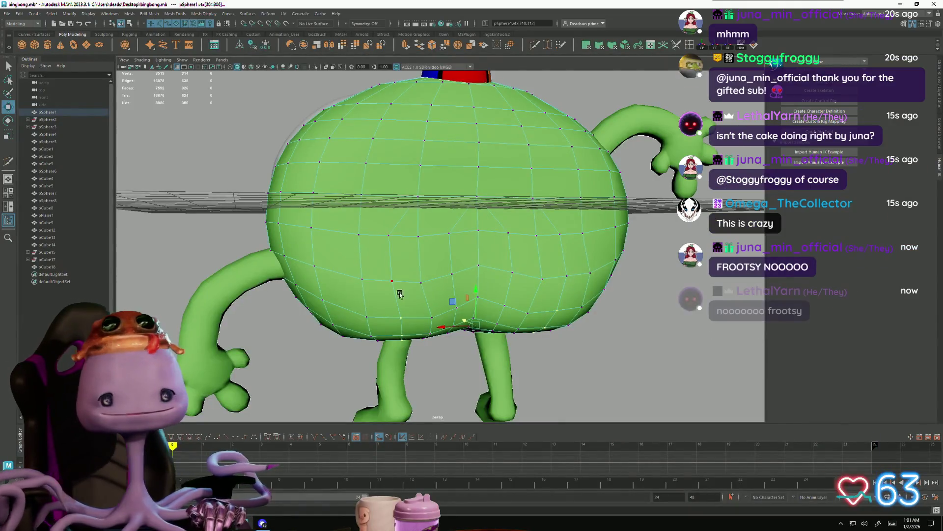
alt+drag(354, 237, 376, 215)
Step: Select vertices on the rear and scale them to define the buttocks
click(377, 145)
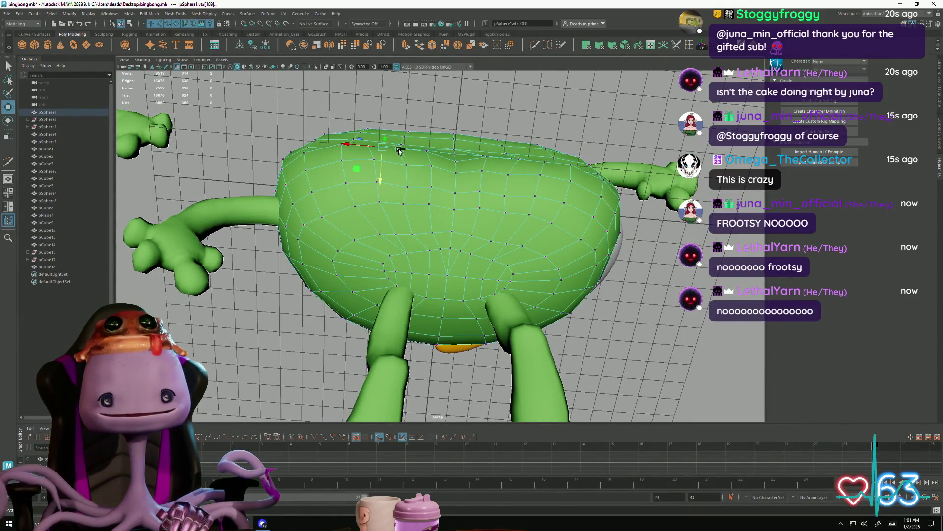
alt+drag(544, 157, 555, 207)
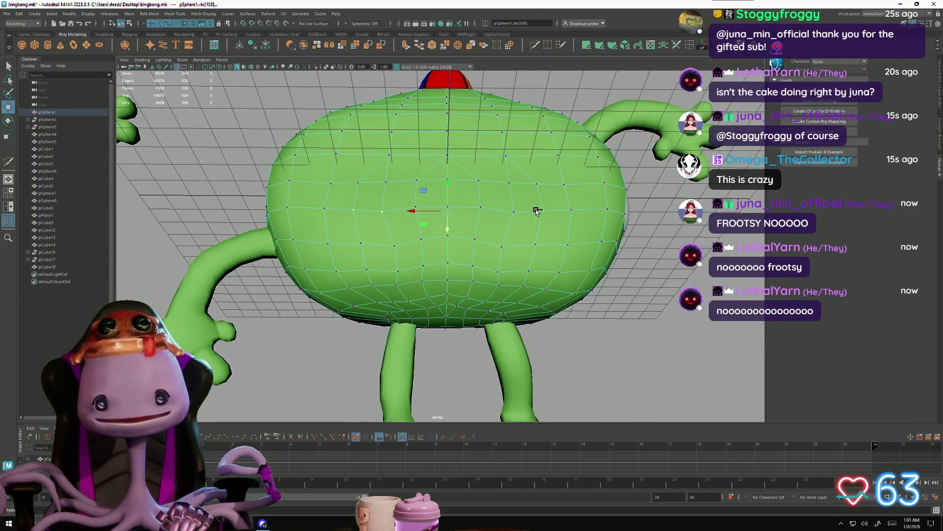
mouse_move(512, 242)
alt+mouse_down()
mouse_move(509, 215)
mouse_move(476, 178)
mouse_move(494, 173)
mouse_move(445, 180)
mouse_move(387, 266)
mouse_move(423, 239)
alt+mouse_up()
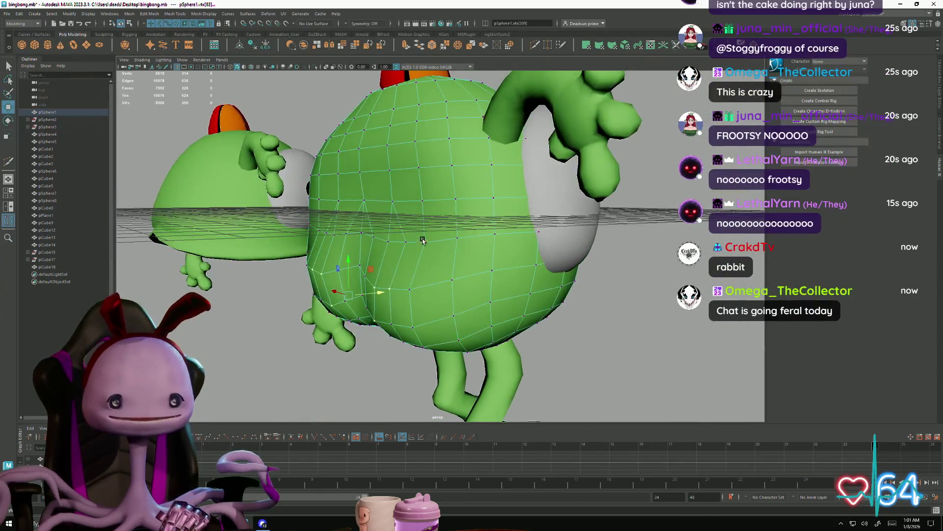
right_drag(423, 239, 435, 237)
alt+drag(423, 241, 416, 248)
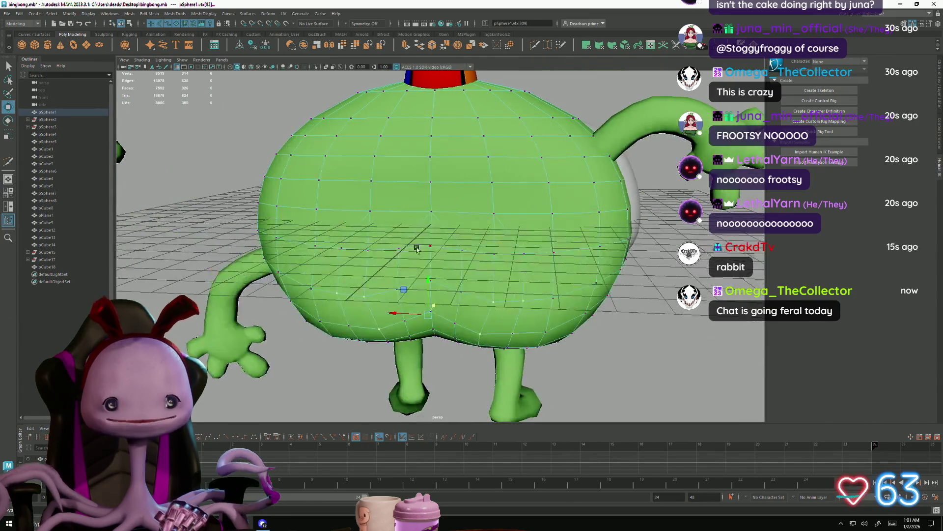
shift+click(439, 247)
key(r)
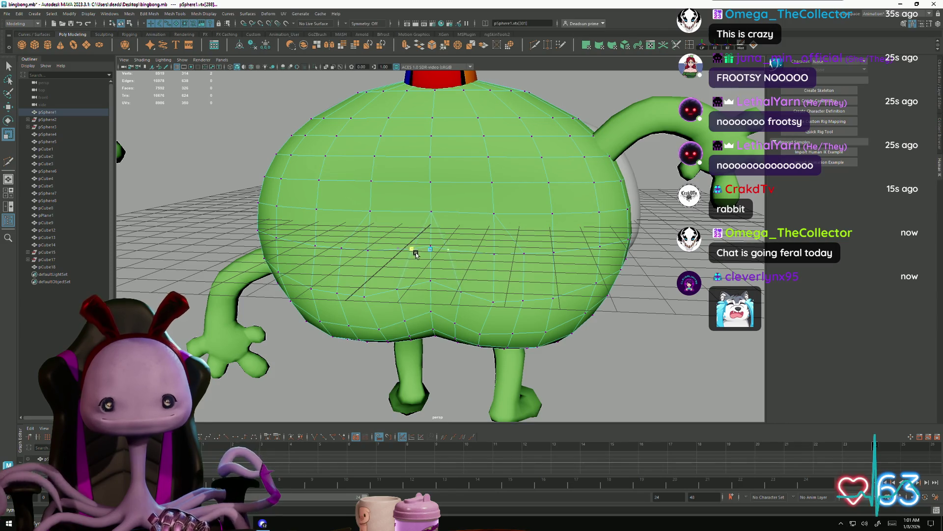
click(342, 247)
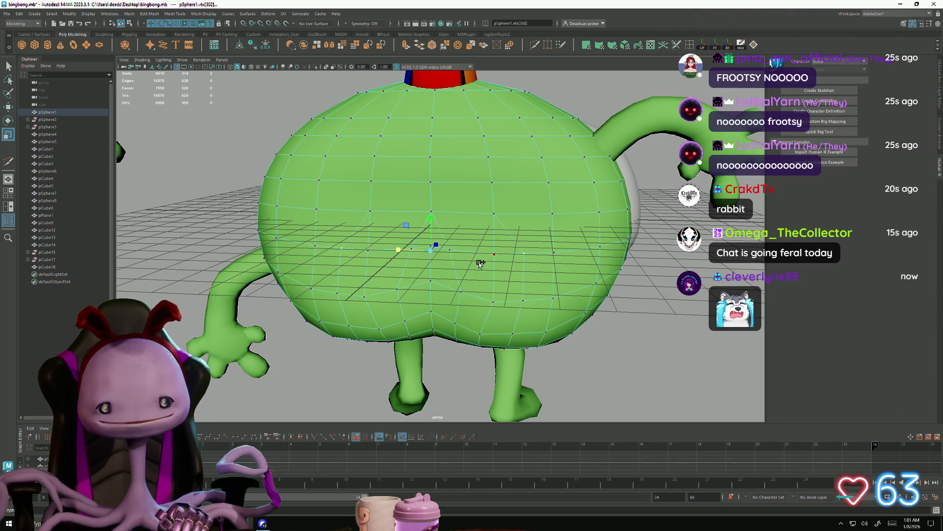
Step: Return the body to object mode, deselect it, and view both creatures at three-quarter angle
mouse_move(430, 271)
alt+mouse_down()
mouse_move(418, 255)
mouse_move(434, 233)
alt+mouse_up()
right_drag(434, 234, 563, 194)
click(564, 195)
mouse_move(563, 194)
alt+mouse_down()
mouse_move(551, 210)
mouse_move(579, 228)
mouse_move(541, 278)
mouse_move(591, 307)
mouse_move(570, 251)
mouse_move(475, 281)
mouse_move(461, 272)
alt+mouse_up()
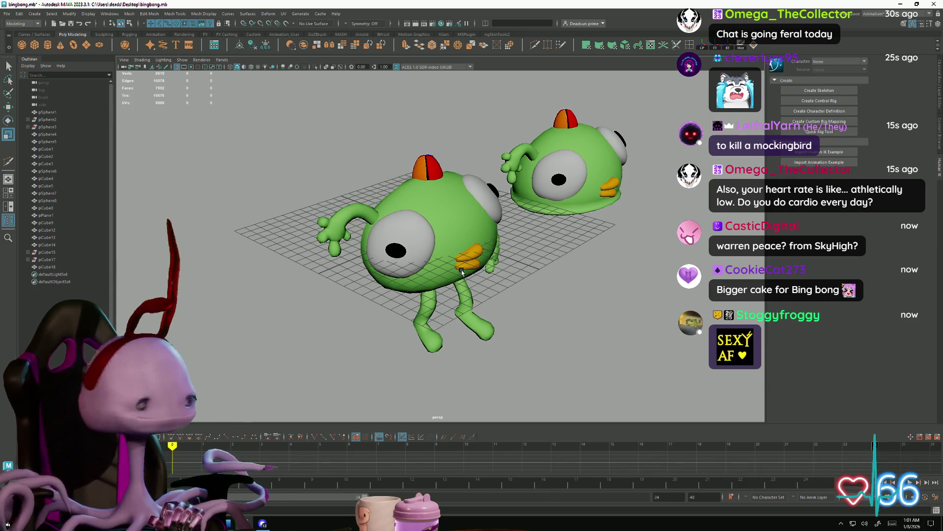
mouse_move(462, 271)
alt+mouse_down()
mouse_move(448, 294)
mouse_move(473, 270)
mouse_move(475, 294)
mouse_move(435, 292)
alt+mouse_up()
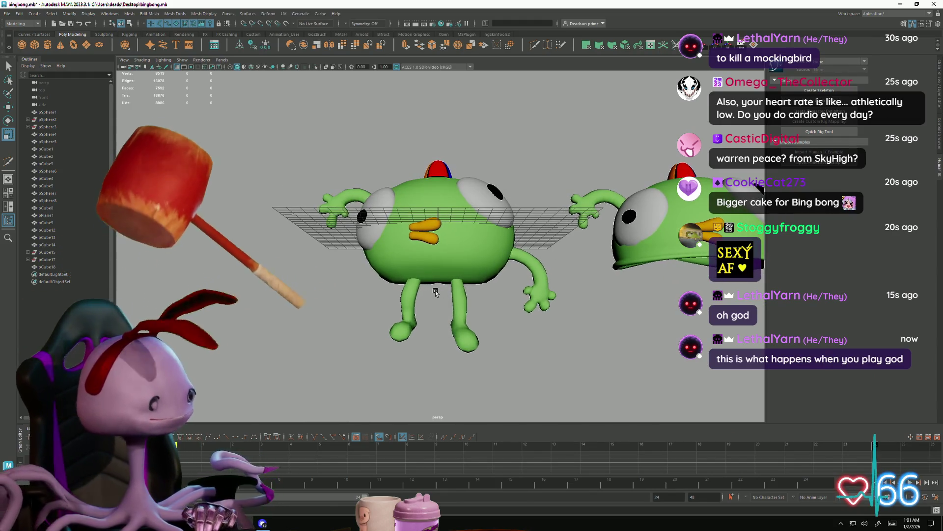